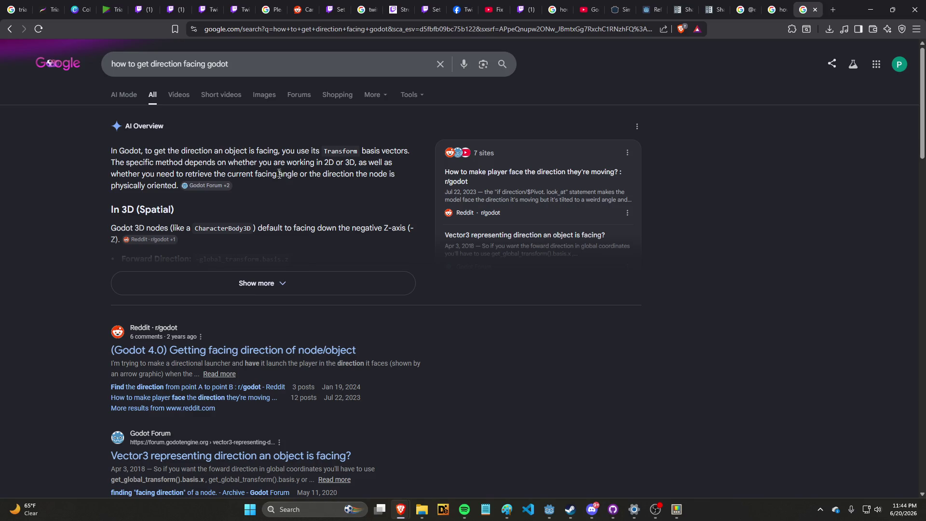
# Step: Expand the AI overview on facing direction and browse the search results across the open windows
pyautogui.click(282, 282)
pyautogui.scroll(-1, 291, 248)
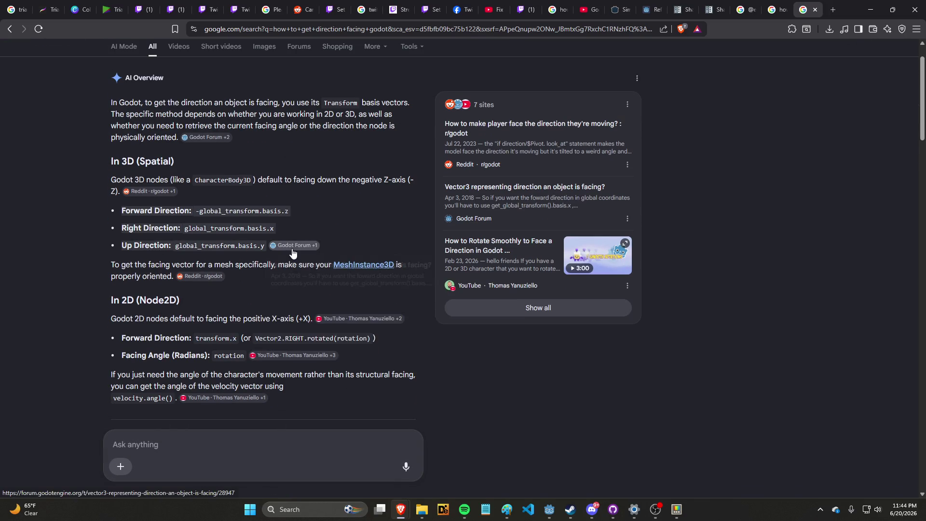
pyautogui.scroll(-5, 302, 224)
pyautogui.hotkey('alt', 'Tab')
pyautogui.hotkey('alt', 'Tab')
pyautogui.hotkey('alt', 'shift', 'Tab')
pyautogui.hotkey('alt', 'Tab')
pyautogui.press('Tab')
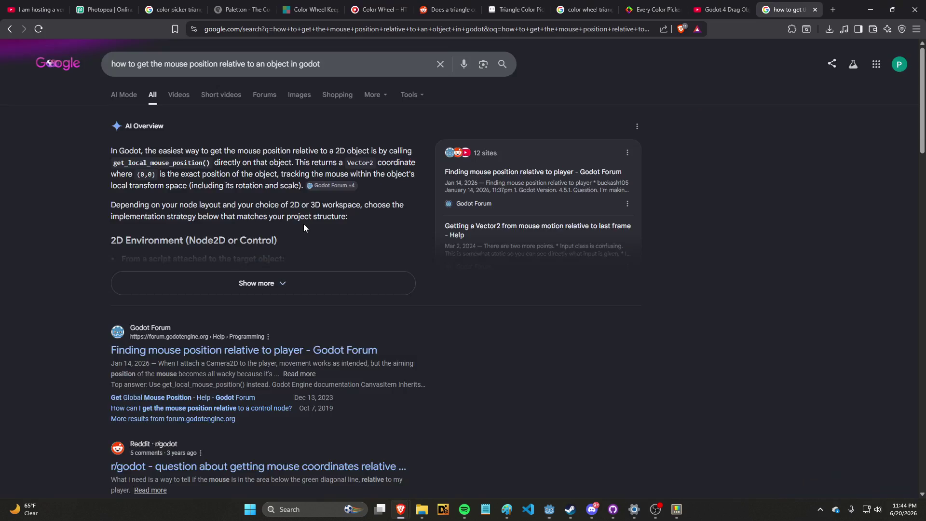
pyautogui.scroll(-4, 304, 228)
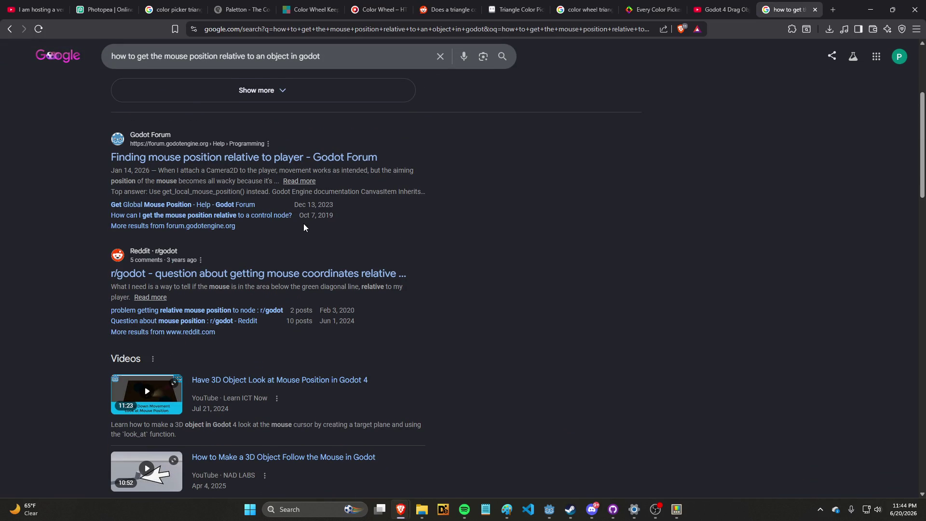
pyautogui.hotkey('alt', 'Tab')
pyautogui.scroll(-4, 311, 213)
# Step: Open the Reddit facing-direction thread and copy its -global_transform.basis.z answer
pyautogui.click(311, 213)
pyautogui.scroll(-3, 396, 263)
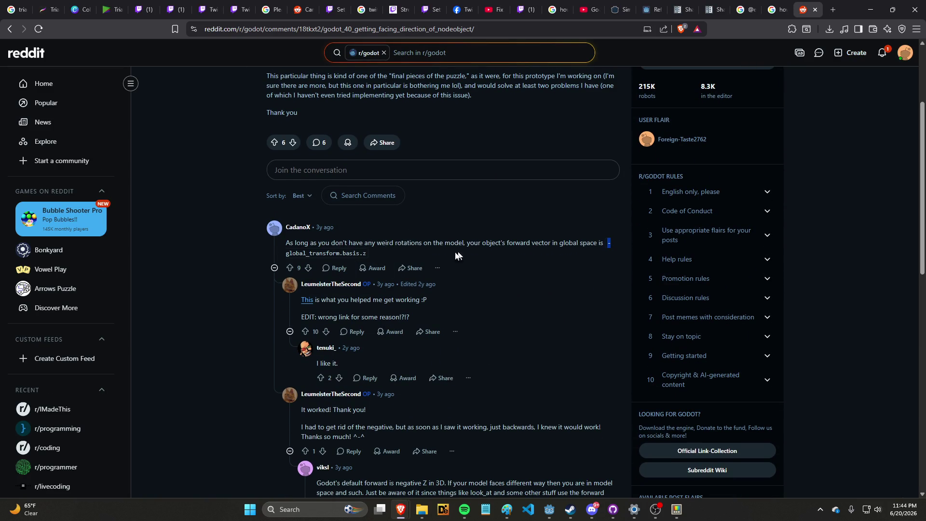
pyautogui.keyDown('shift'); pyautogui.click(363, 254); pyautogui.keyUp('shift')
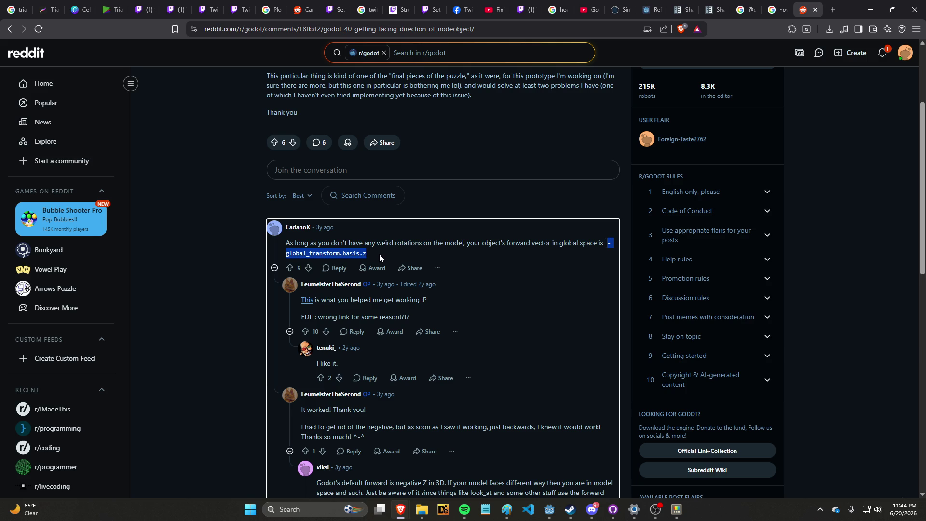
pyautogui.hotkey('alt', 'Tab')
pyautogui.hotkey('alt', 'Tab')
pyautogui.press('Tab')
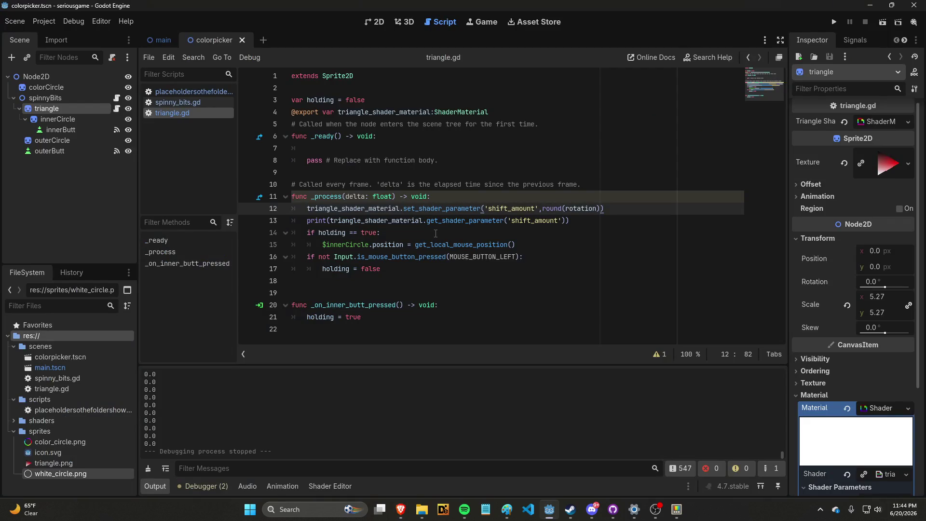
# Step: Paste -global_transform.basis.z over rotation on line 12, then undo it after the Transform2D error
pyautogui.moveTo(565, 208); pyautogui.dragTo(598, 208)
pyautogui.write('-global_transform.basis.z')
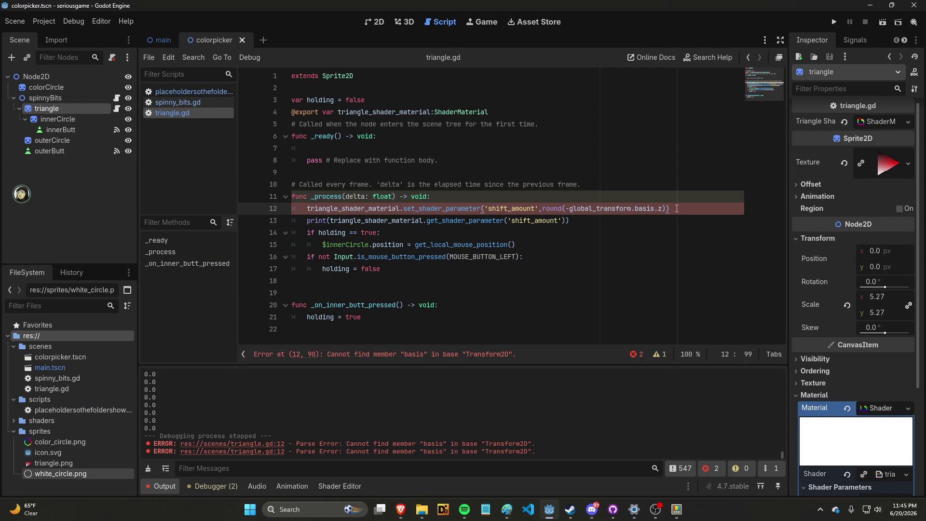
pyautogui.hotkey('ctrl', 'z')
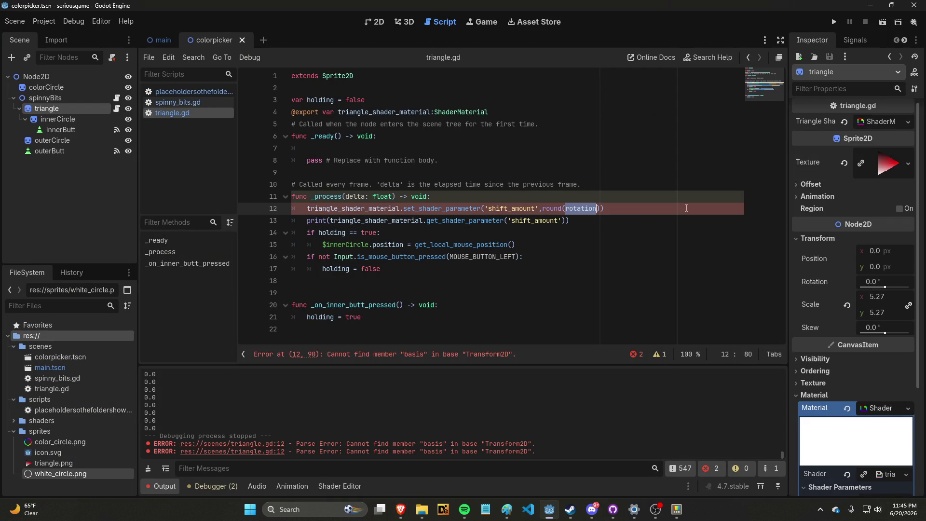
pyautogui.click(686, 208)
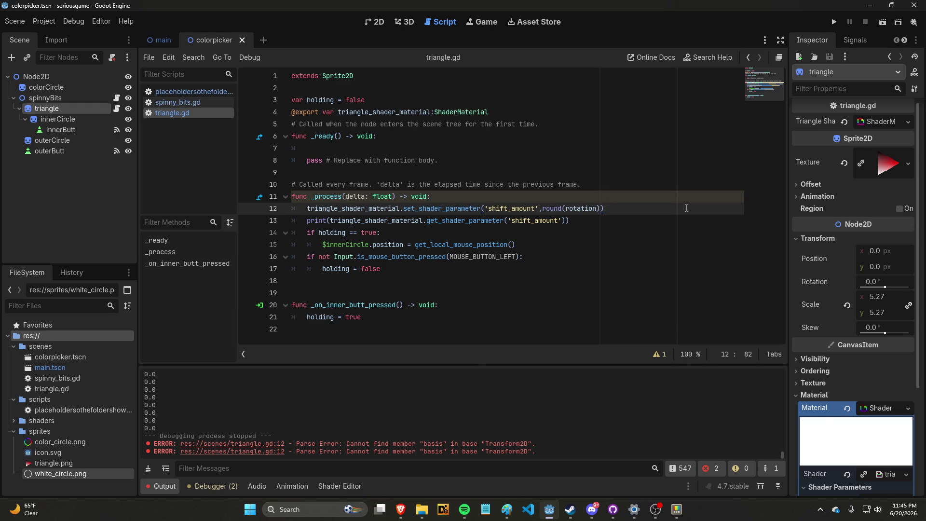
pyautogui.hotkey('alt', 'Tab')
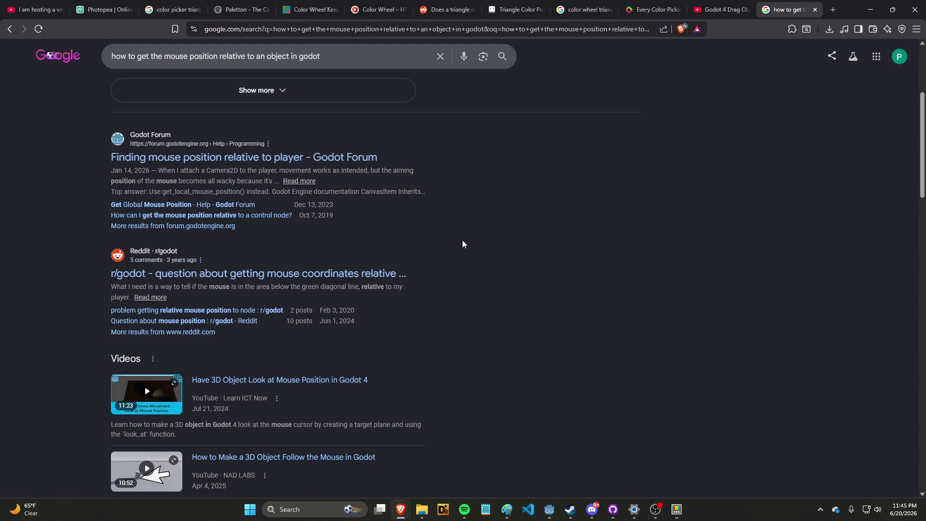
# Step: Reread the Reddit thread and review the other open search windows
pyautogui.hotkey('alt', 'Tab')
pyautogui.hotkey('alt', 'Tab')
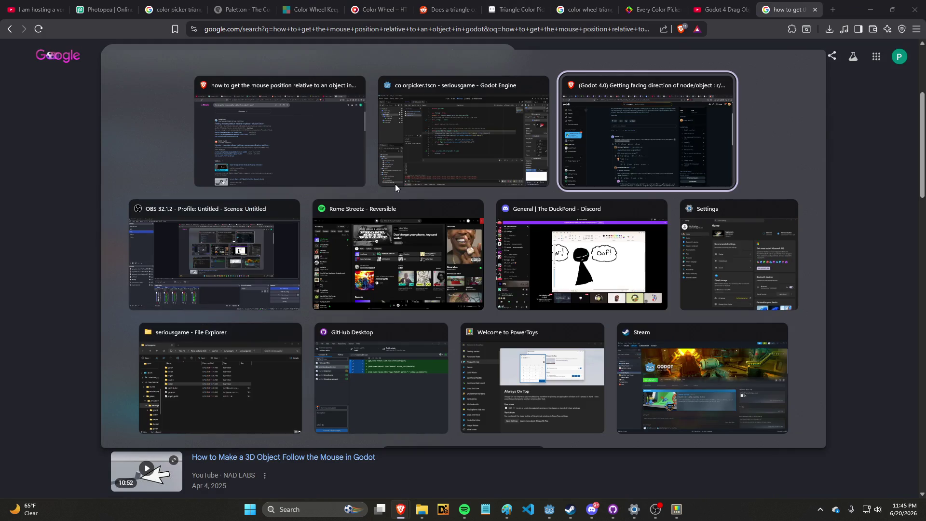
pyautogui.scroll(-3, 490, 172)
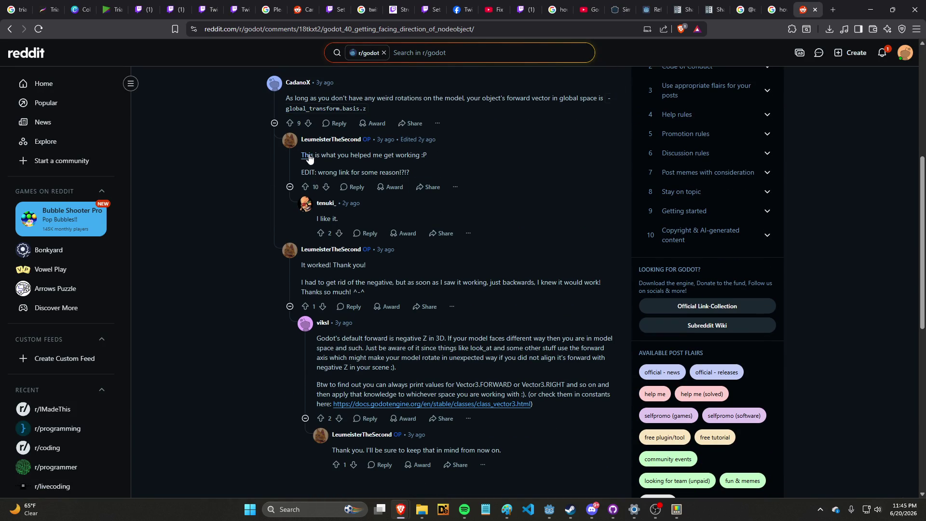
pyautogui.scroll(-2, 362, 167)
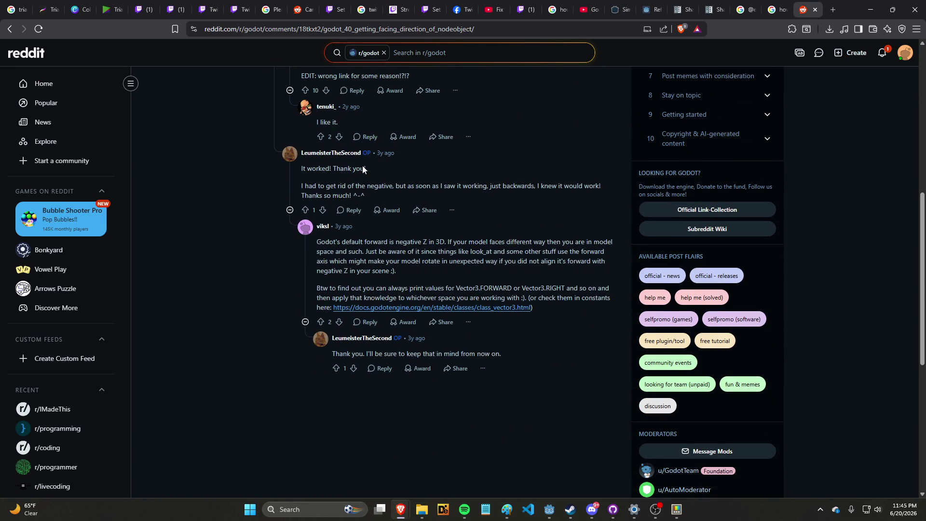
pyautogui.scroll(8, 366, 170)
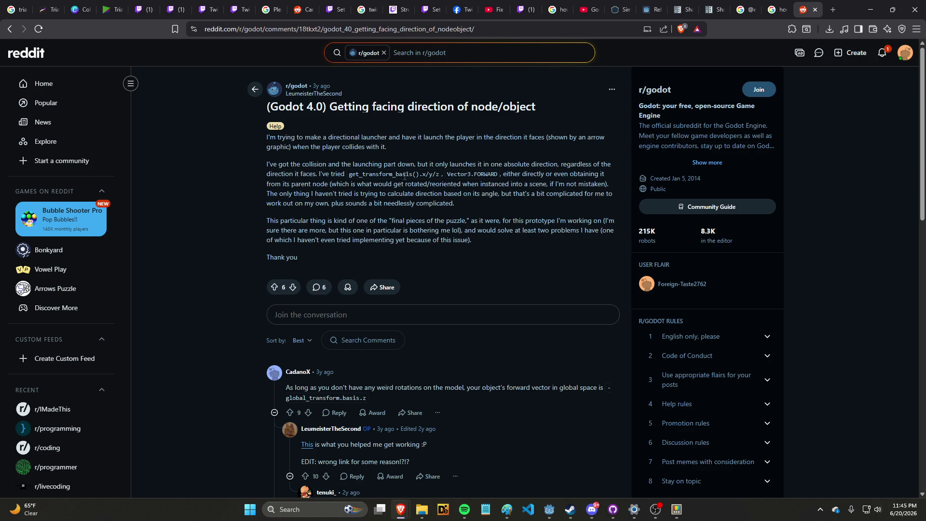
pyautogui.hotkey('alt', 'Tab')
pyautogui.hotkey('alt', 'Tab')
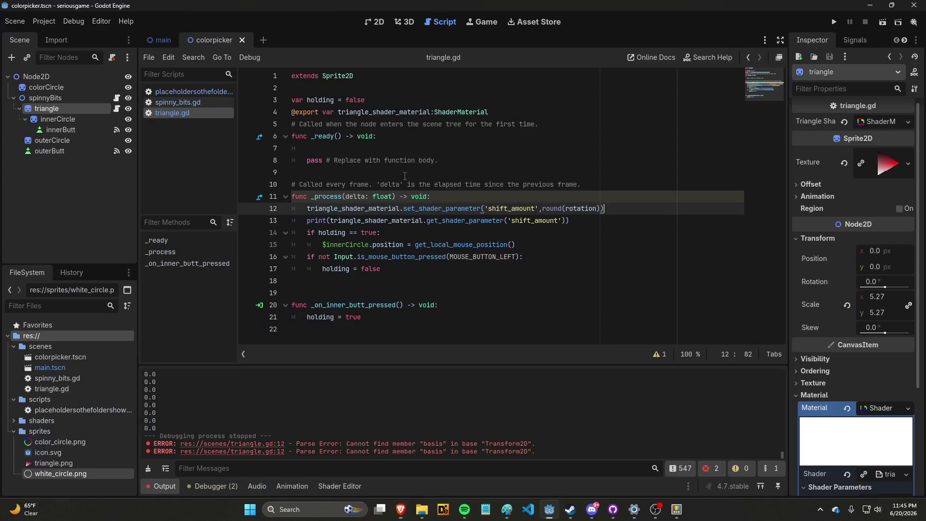
pyautogui.hotkey('alt', 'Tab')
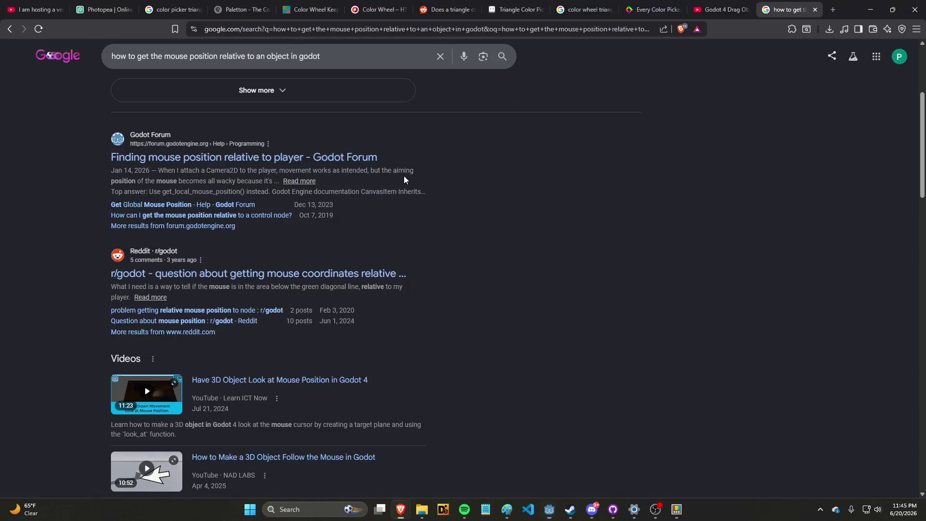
pyautogui.scroll(-5, 404, 180)
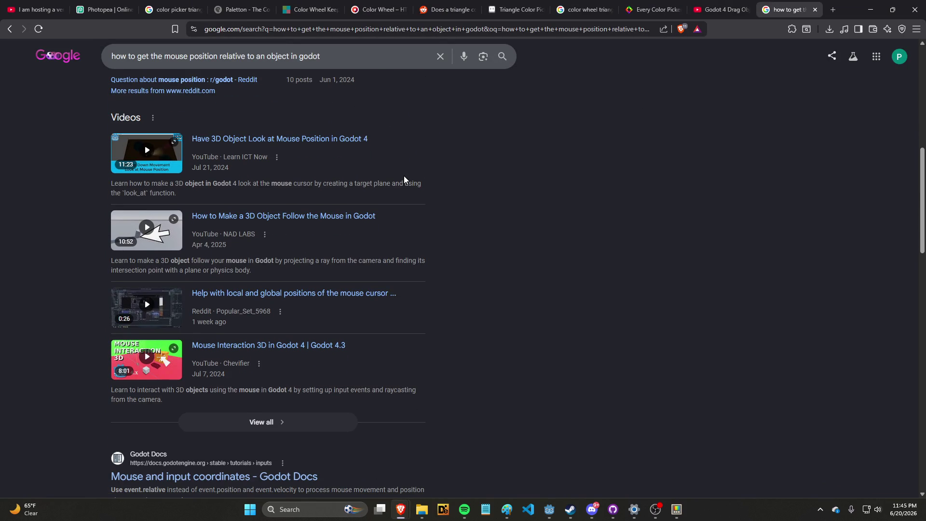
pyautogui.scroll(-6, 404, 180)
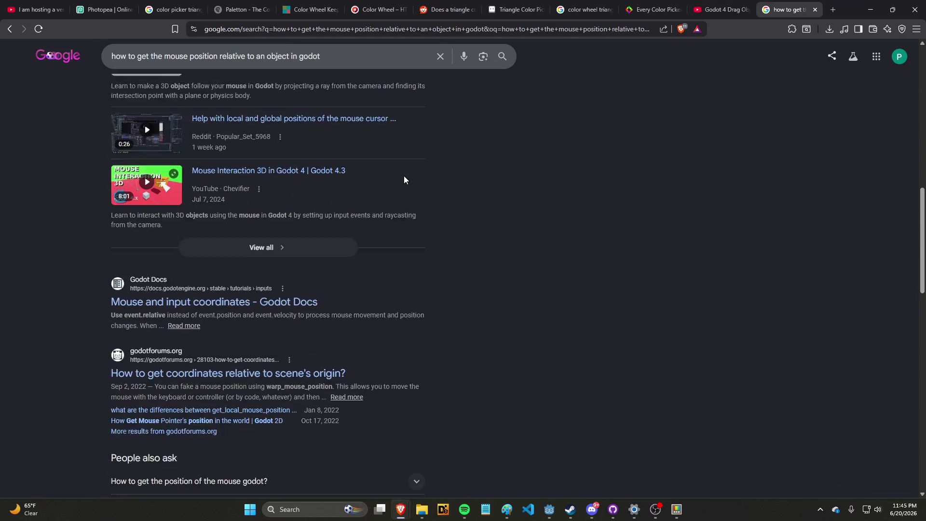
pyautogui.scroll(-2, 403, 175)
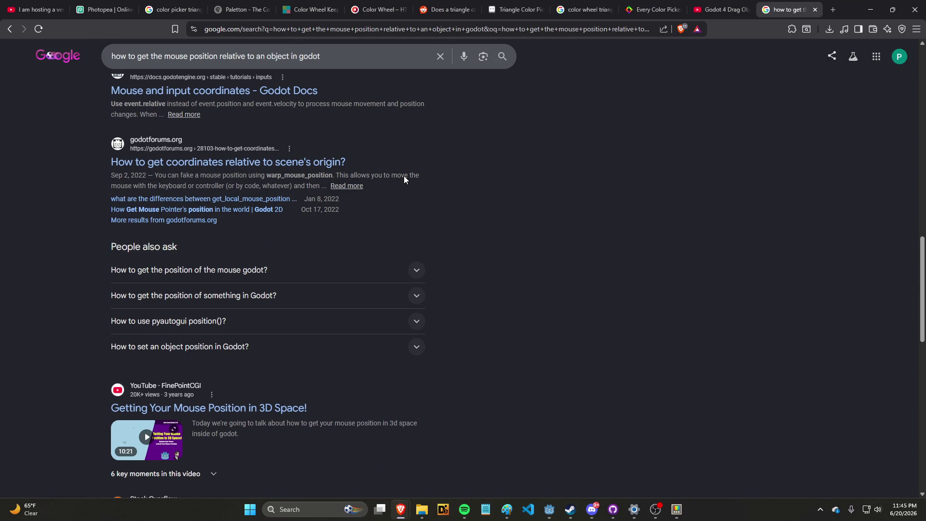
pyautogui.scroll(-6, 404, 176)
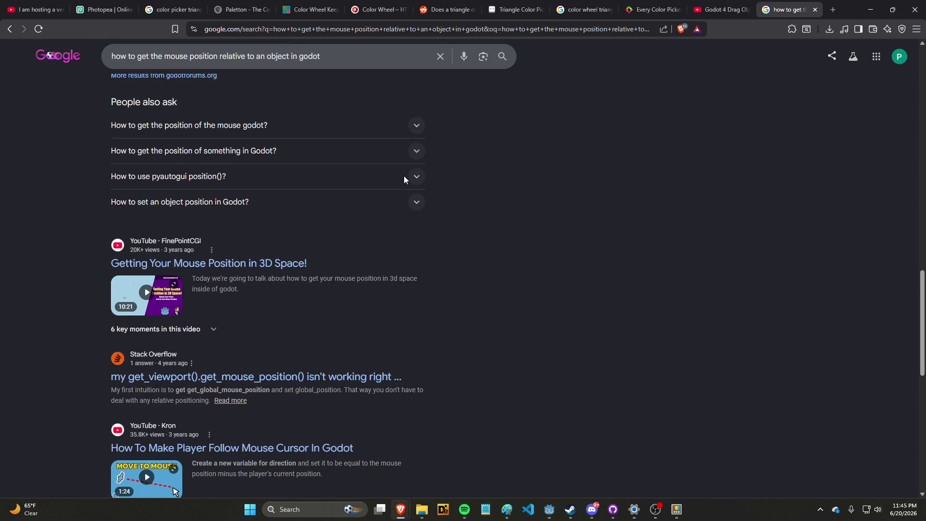
pyautogui.scroll(-1, 404, 176)
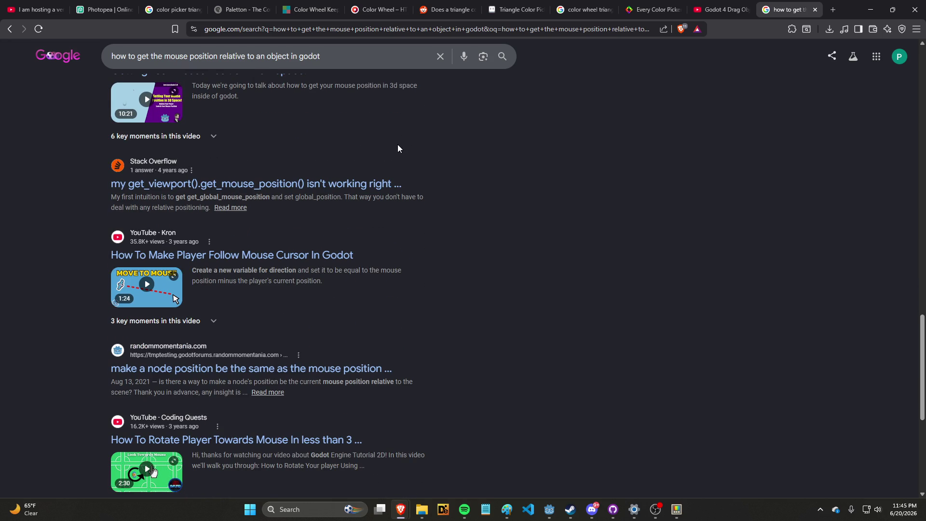
pyautogui.scroll(7, 398, 143)
pyautogui.click(373, 52)
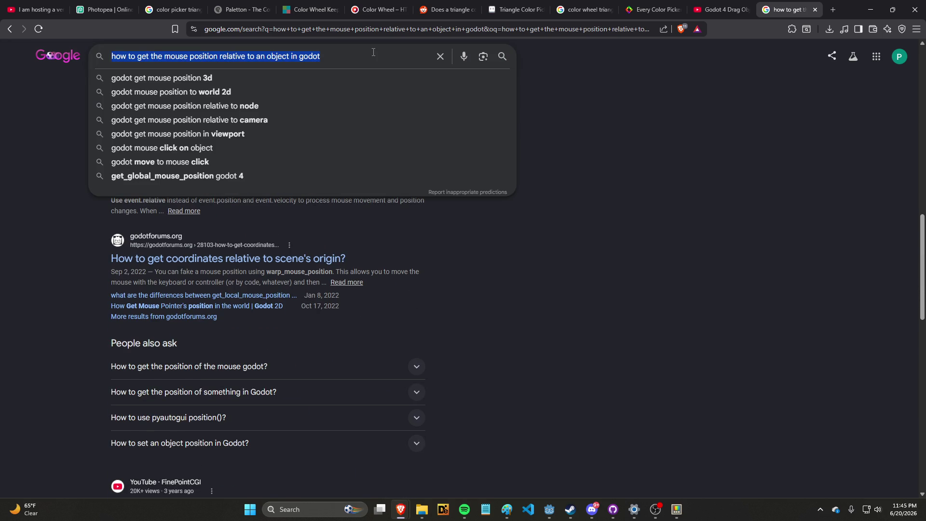
# Step: Return to the facing-direction results and open the Stack Overflow 2D facing direction question
pyautogui.hotkey('alt', 'Tab')
pyautogui.hotkey('alt', 'Tab')
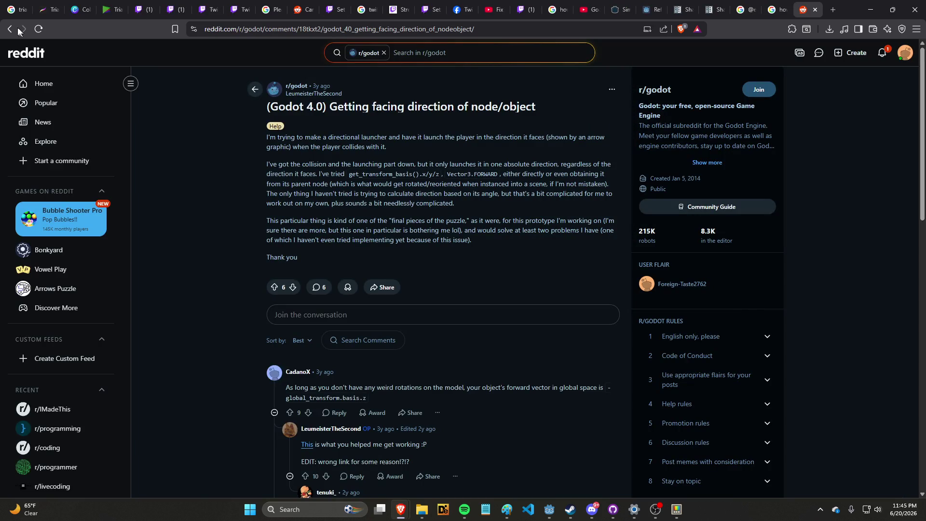
pyautogui.click(10, 29)
pyautogui.scroll(-2, 238, 165)
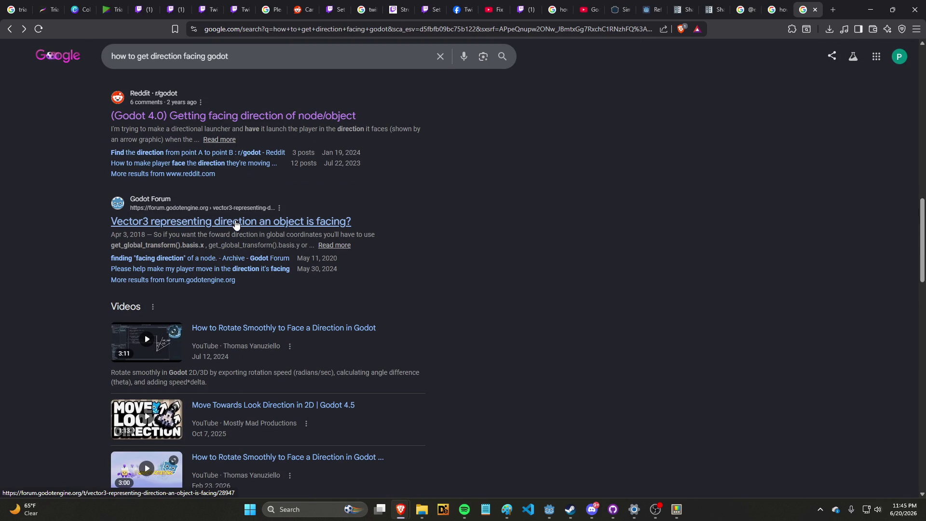
pyautogui.scroll(-8, 235, 221)
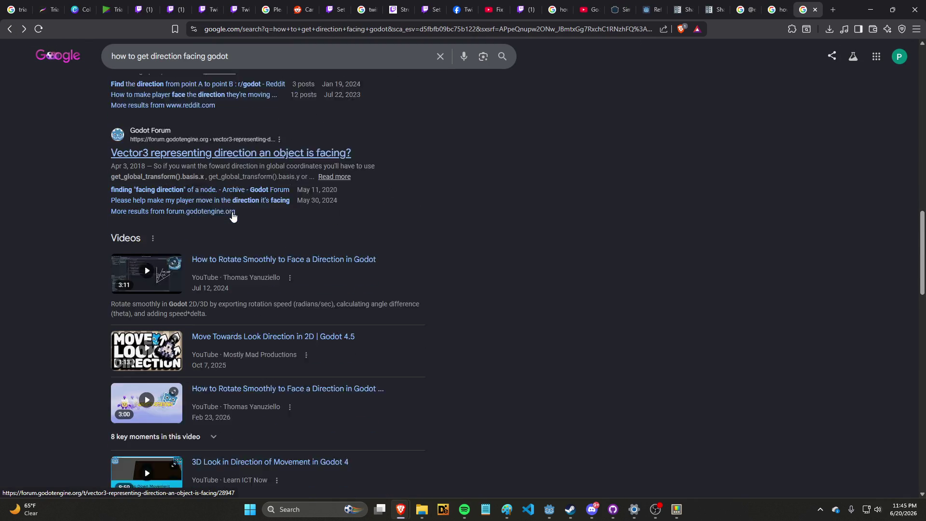
pyautogui.scroll(-2, 249, 207)
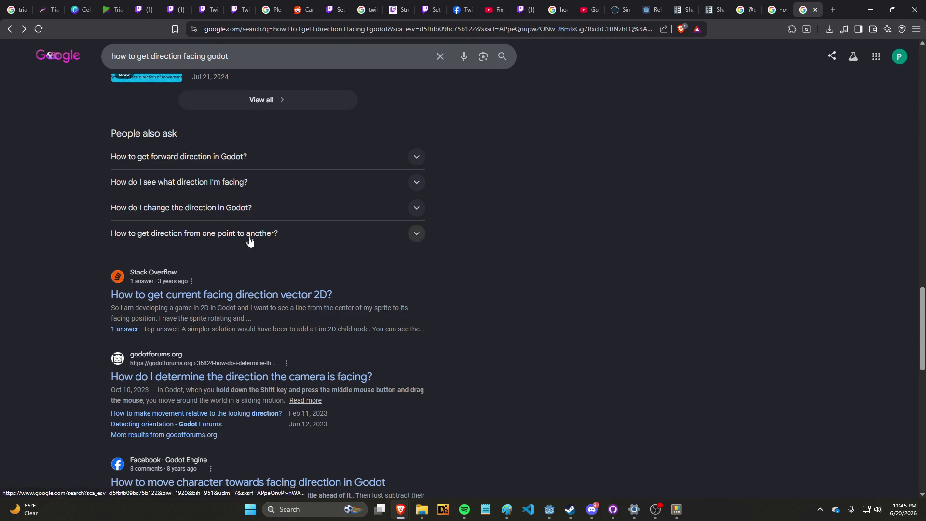
pyautogui.click(244, 295)
pyautogui.scroll(-2, 240, 273)
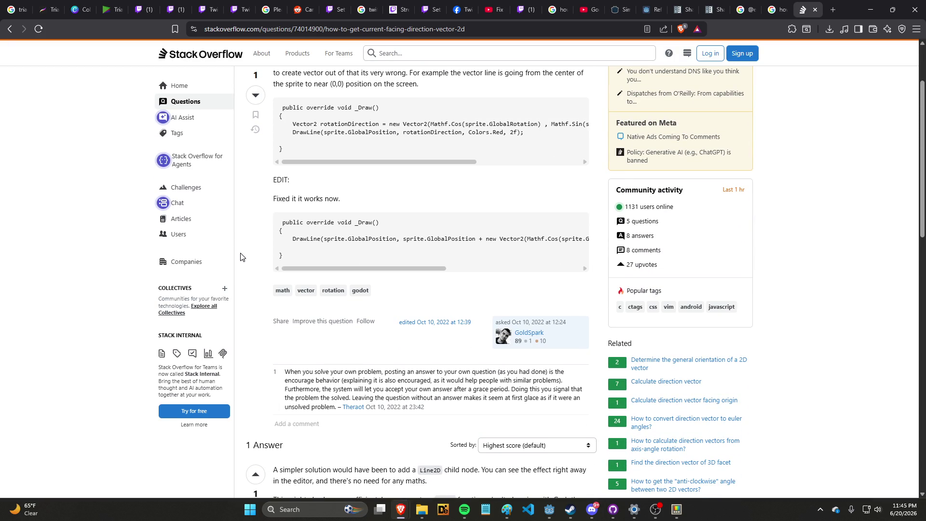
# Step: Read the Stack Overflow question and its Line2D answer, then go back to the Google results
pyautogui.scroll(-8, 261, 258)
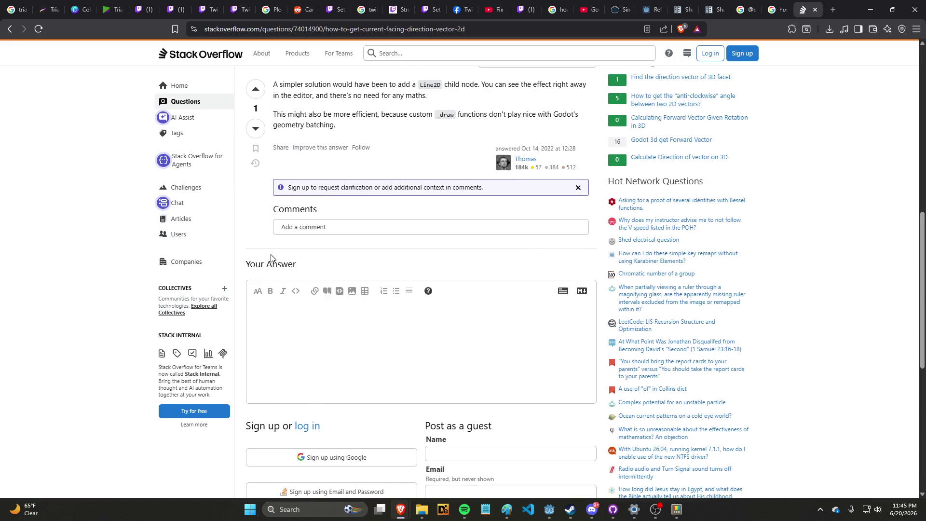
pyautogui.scroll(3, 271, 257)
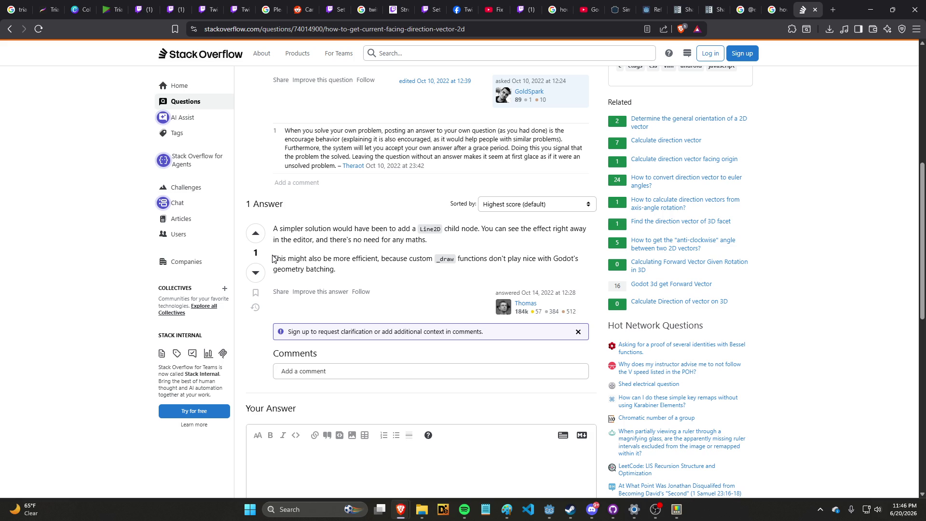
pyautogui.scroll(3, 272, 258)
pyautogui.scroll(2, 272, 257)
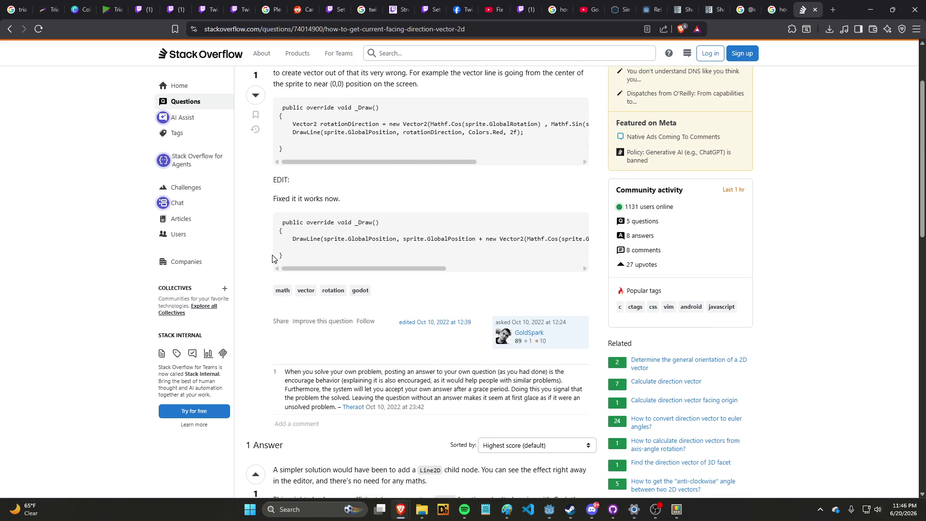
pyautogui.scroll(2, 272, 258)
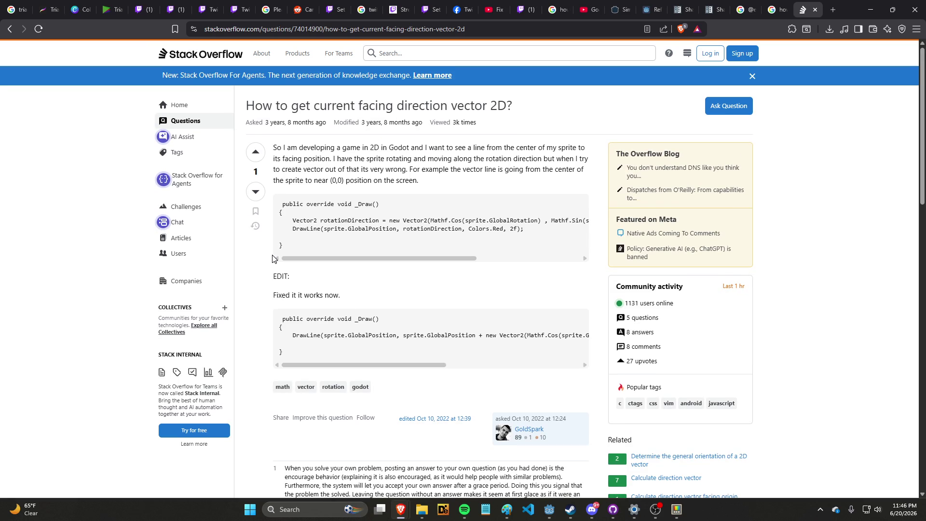
pyautogui.scroll(-1, 272, 258)
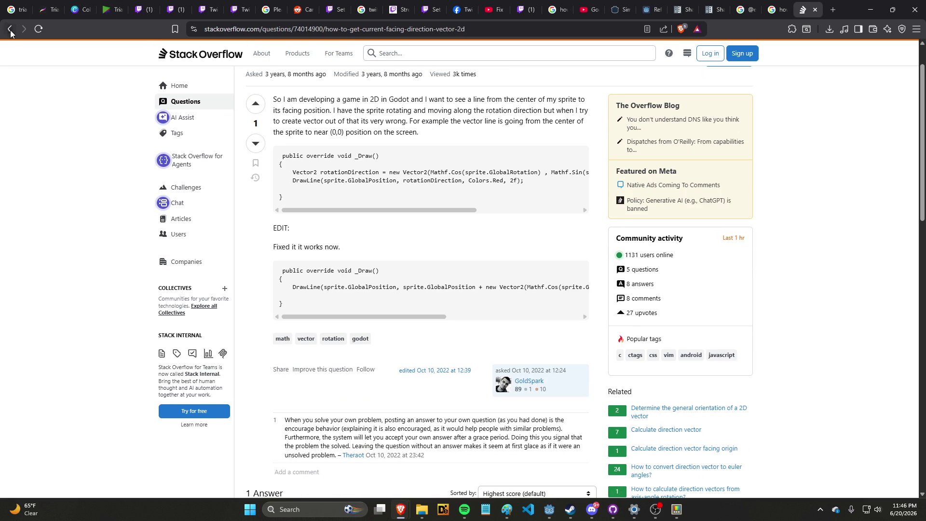
pyautogui.click(9, 29)
pyautogui.scroll(-3, 161, 161)
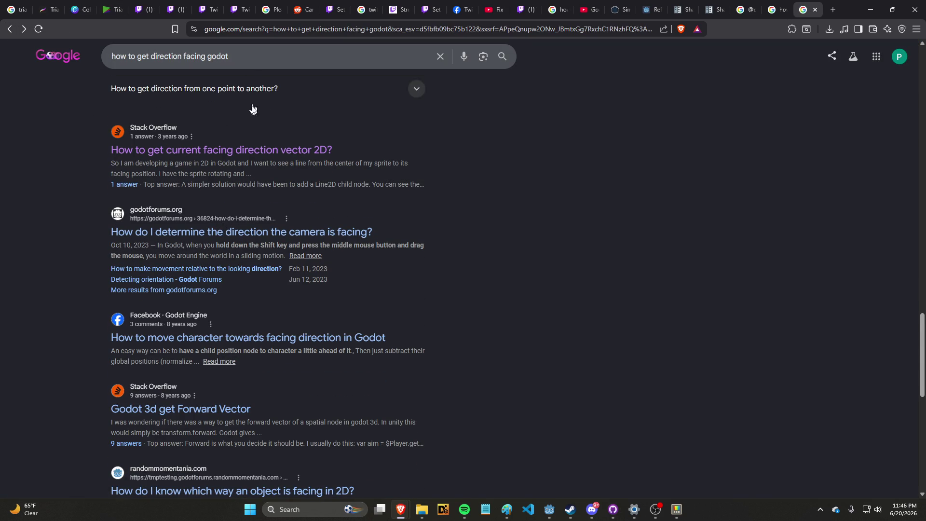
# Step: Search Google for 'what does look_at change godot', then return to triangle.gd in Godot
pyautogui.scroll(-6, 259, 180)
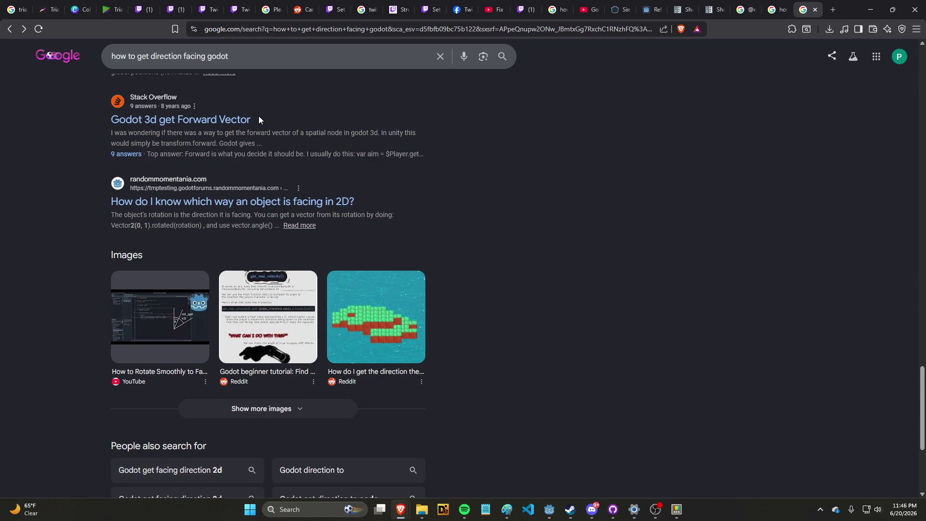
pyautogui.click(351, 62)
pyautogui.hotkey('ctrl', 'a')
pyautogui.write('what ')
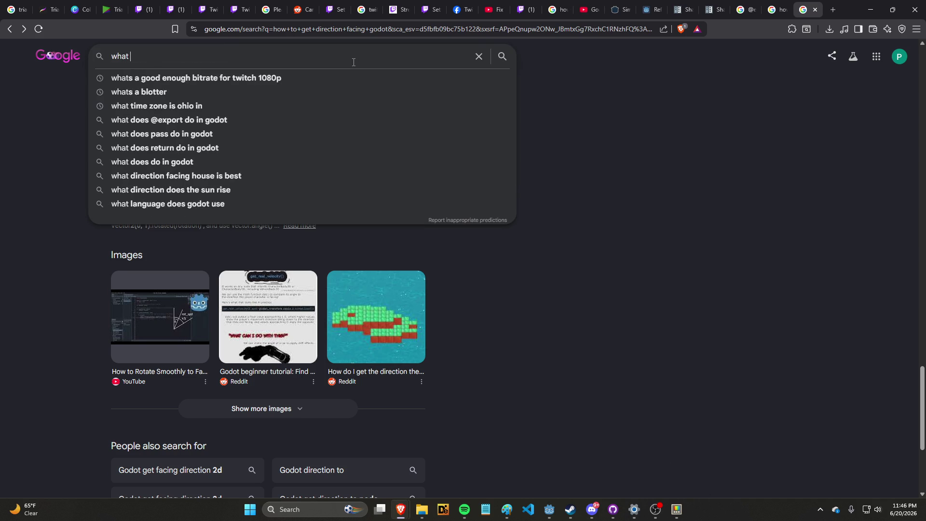
pyautogui.write('does look_at c')
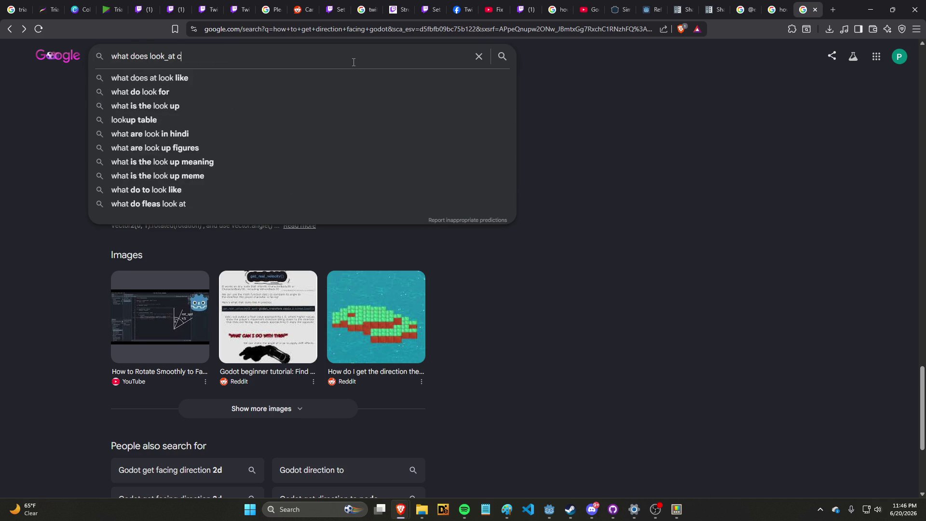
pyautogui.write('hange godot')
pyautogui.press('Return')
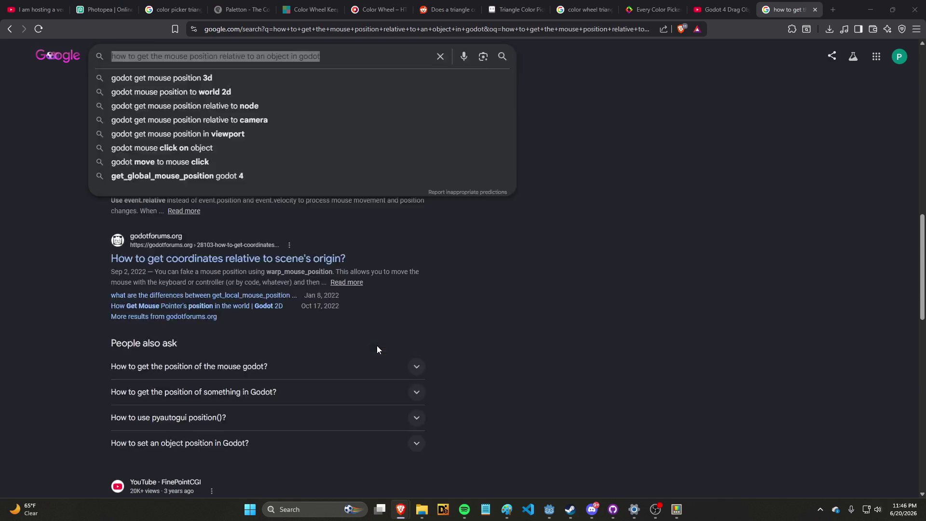
pyautogui.hotkey('alt', 'Tab')
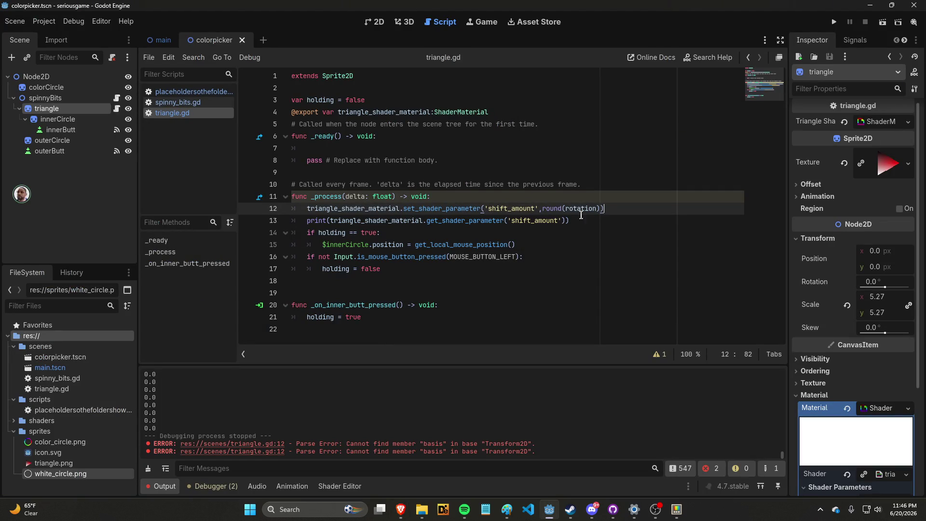
# Step: Add a rotation print on new line 14 of _process and test-run it while turning the hue handle
pyautogui.click(571, 221)
pyautogui.press('Return')
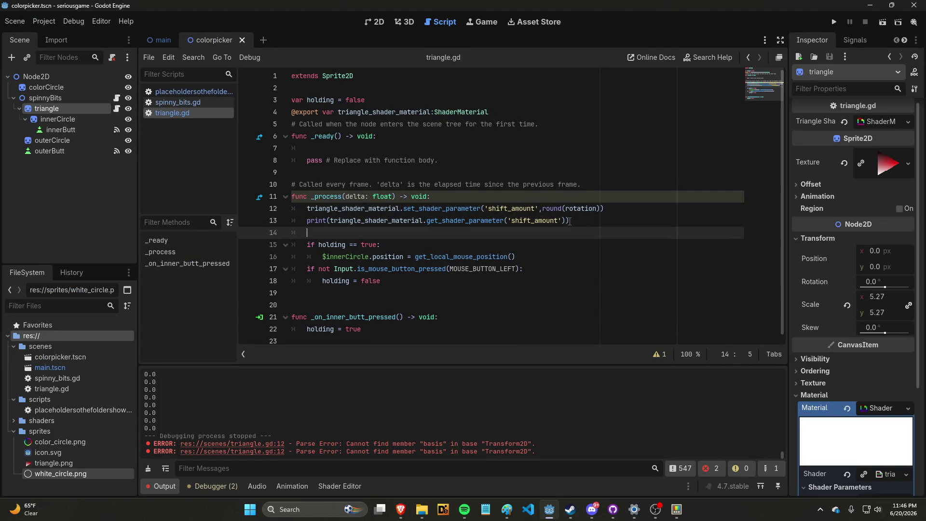
pyautogui.write('print(rotation')
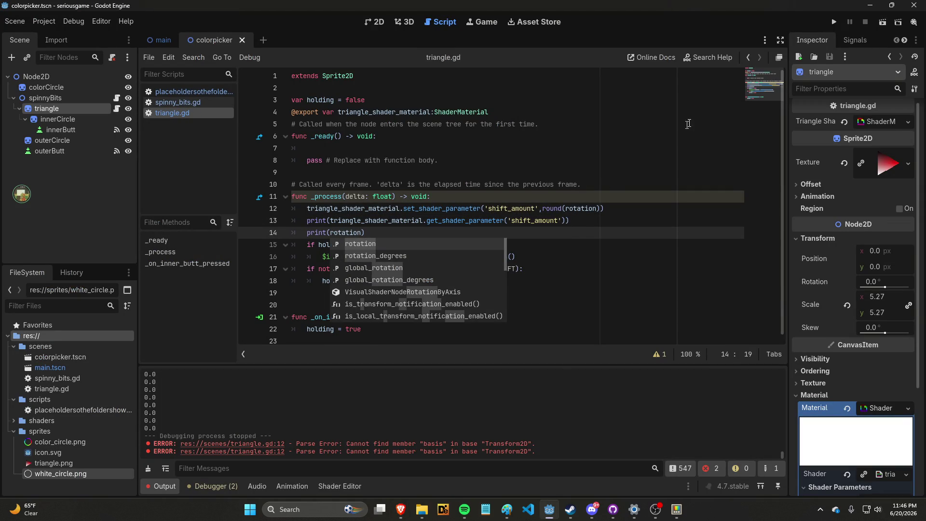
pyautogui.click(834, 21)
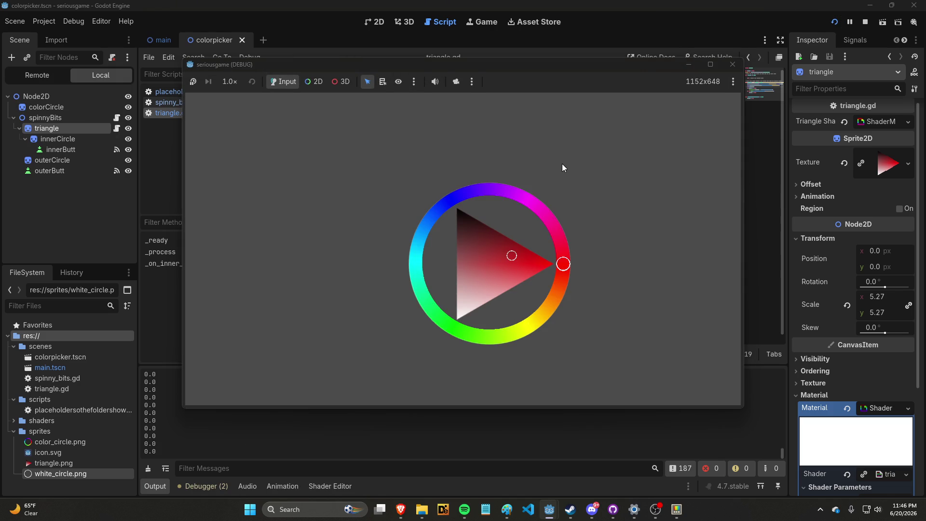
pyautogui.moveTo(564, 261)
pyautogui.mouseDown()
pyautogui.moveTo(515, 331)
pyautogui.moveTo(474, 329)
pyautogui.moveTo(435, 280)
pyautogui.moveTo(415, 271)
pyautogui.moveTo(434, 214)
pyautogui.moveTo(497, 188)
pyautogui.moveTo(588, 212)
pyautogui.mouseUp()
pyautogui.click(731, 63)
# Step: Change the print to global_rotation and rerun, turning the hue handle clockwise
pyautogui.click(728, 59)
pyautogui.press('Escape')
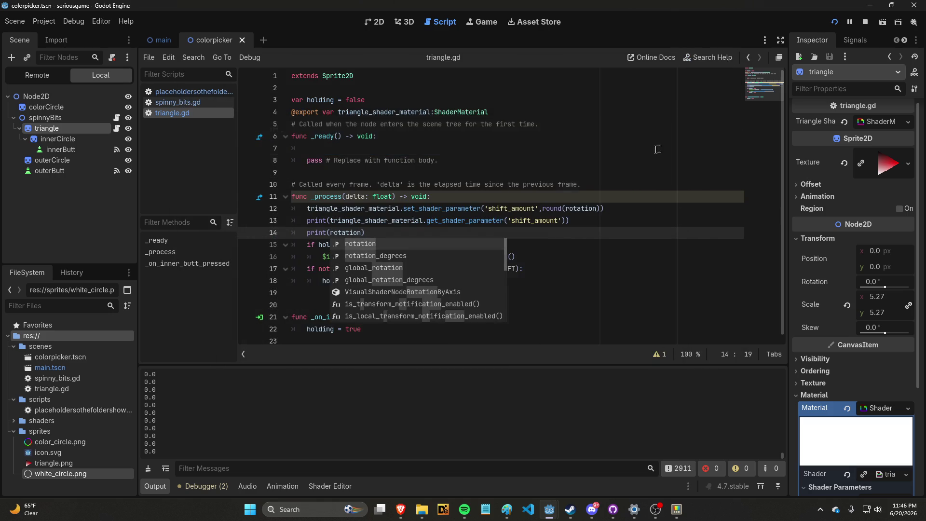
pyautogui.press('Right')
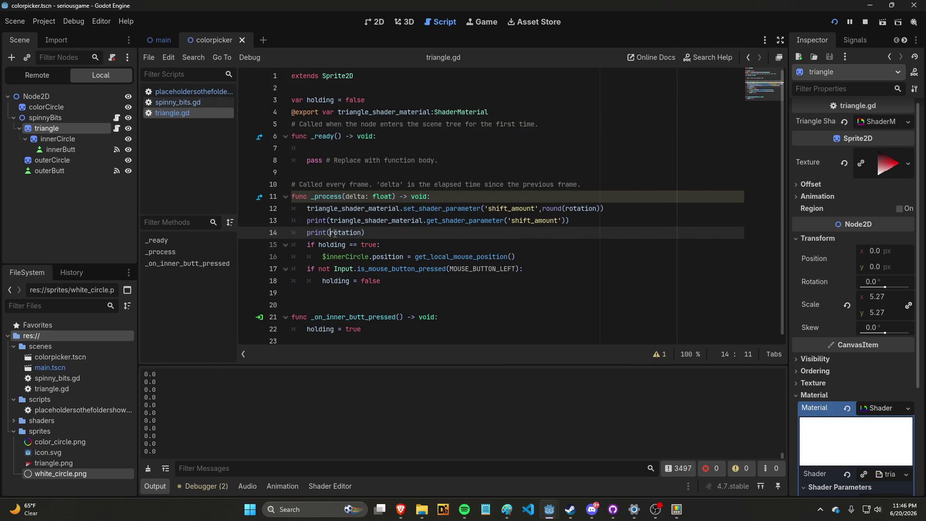
pyautogui.write('local')
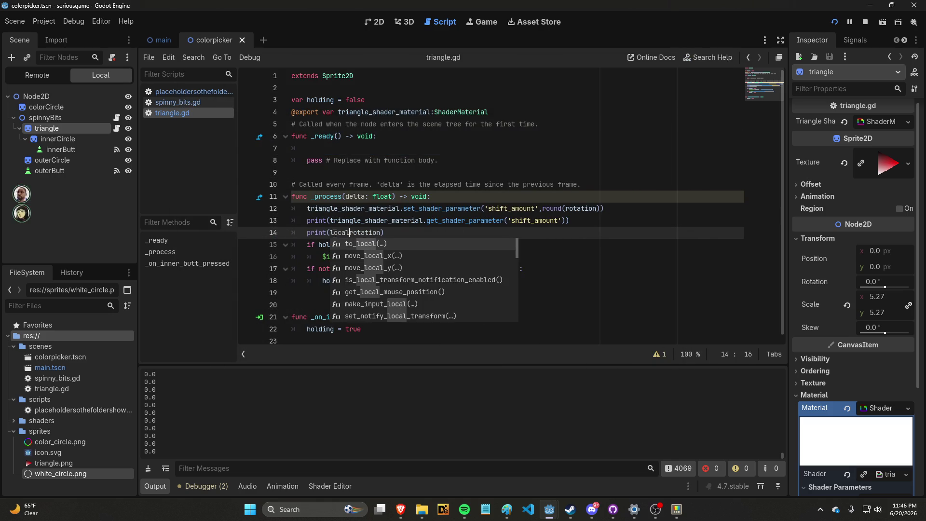
pyautogui.write('_')
pyautogui.hotkey('ctrl', 'z')
pyautogui.hotkey('ctrl', 'z')
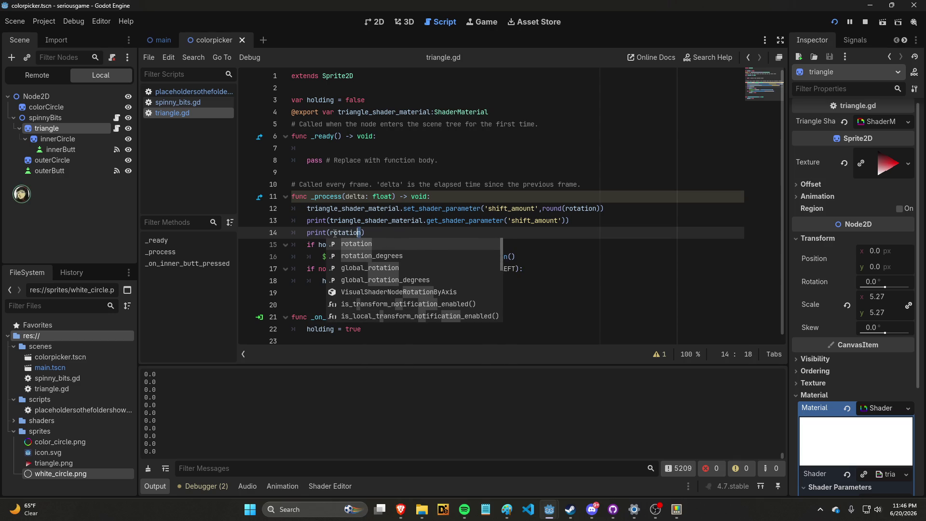
pyautogui.press('Down')
pyautogui.press('Down')
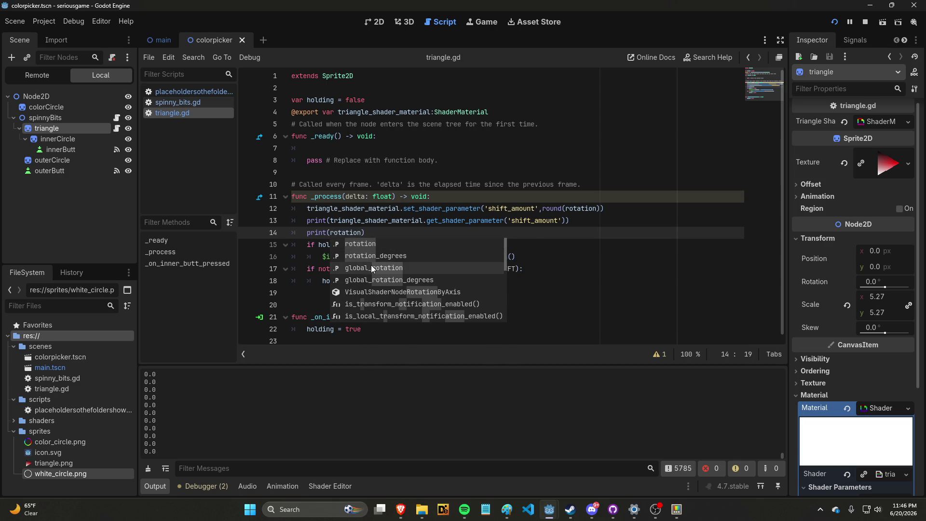
pyautogui.press('Return')
pyautogui.click(834, 22)
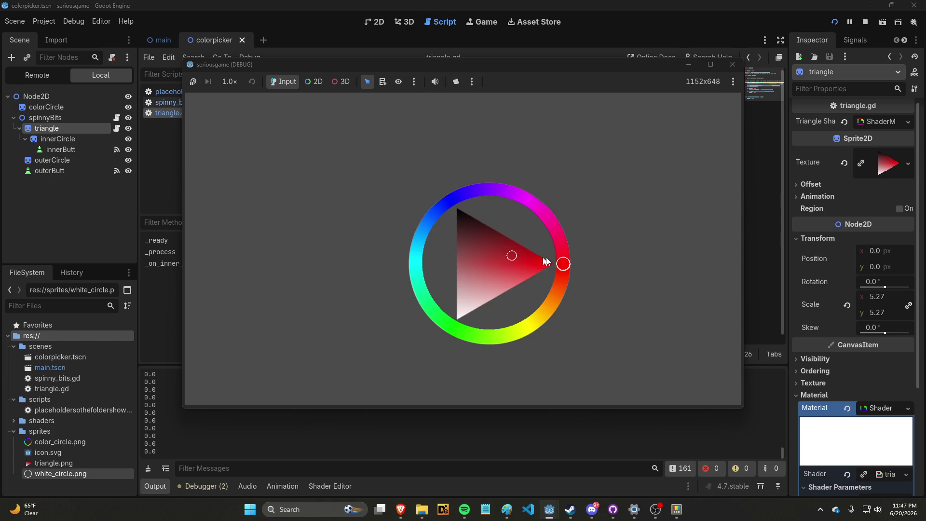
pyautogui.moveTo(558, 268)
pyautogui.mouseDown()
pyautogui.moveTo(560, 280)
pyautogui.moveTo(502, 325)
pyautogui.moveTo(443, 311)
pyautogui.moveTo(459, 200)
pyautogui.moveTo(521, 195)
pyautogui.moveTo(728, 65)
pyautogui.mouseUp()
pyautogui.click(732, 65)
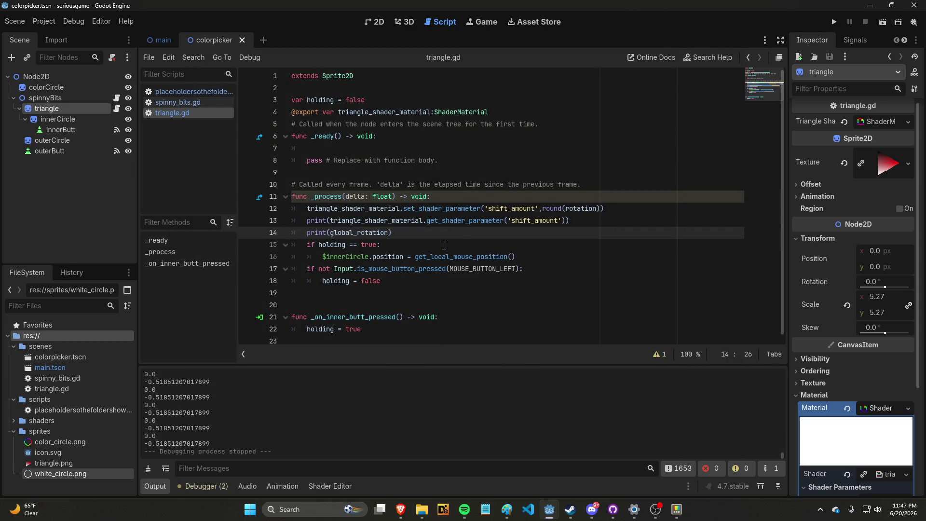
# Step: Print global_rotation_degrees instead and test-run while moving the hue handle
pyautogui.write('_degrees')
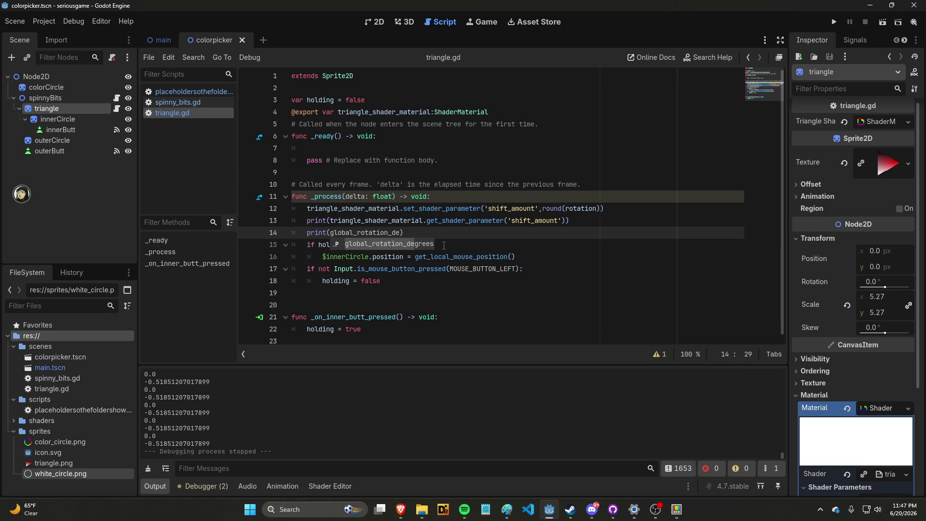
pyautogui.click(834, 22)
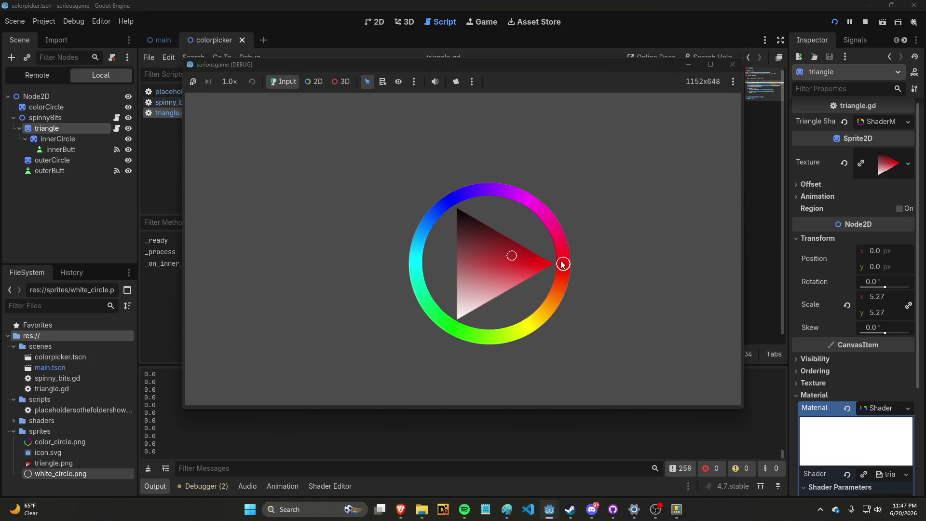
pyautogui.moveTo(562, 264)
pyautogui.mouseDown()
pyautogui.moveTo(554, 273)
pyautogui.moveTo(553, 246)
pyautogui.moveTo(490, 209)
pyautogui.moveTo(450, 278)
pyautogui.moveTo(496, 316)
pyautogui.moveTo(534, 296)
pyautogui.moveTo(517, 307)
pyautogui.moveTo(437, 290)
pyautogui.moveTo(431, 259)
pyautogui.moveTo(521, 281)
pyautogui.moveTo(484, 203)
pyautogui.moveTo(563, 270)
pyautogui.mouseUp()
pyautogui.click(733, 64)
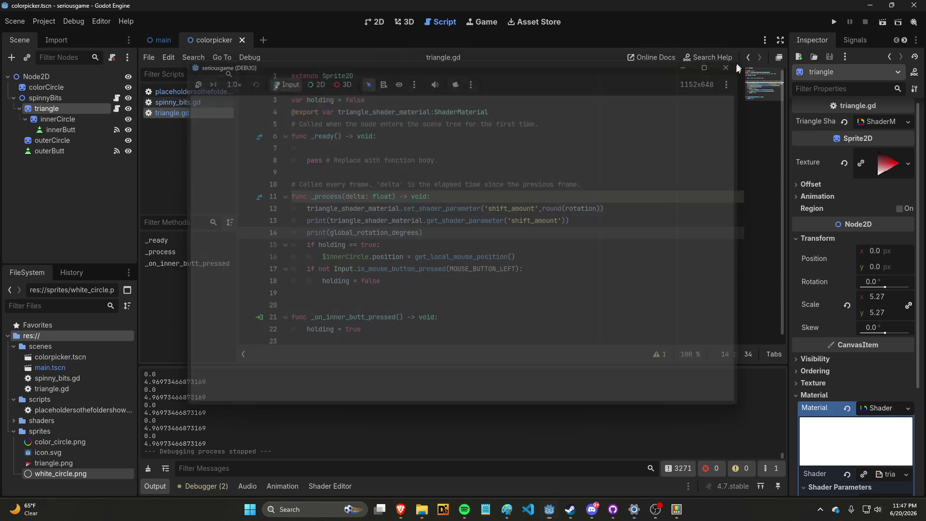
# Step: Delete both debug print lines from _process
pyautogui.click(573, 227)
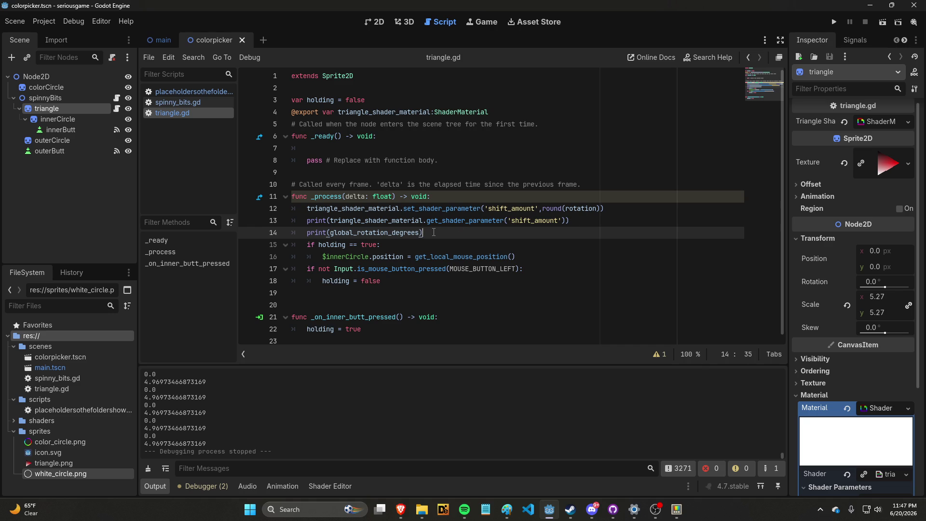
pyautogui.moveTo(409, 232)
pyautogui.mouseDown()
pyautogui.moveTo(305, 232)
pyautogui.moveTo(306, 224)
pyautogui.mouseUp()
pyautogui.press('BackSpace')
pyautogui.hotkey('alt', 'Up')
pyautogui.hotkey('alt', 'Up')
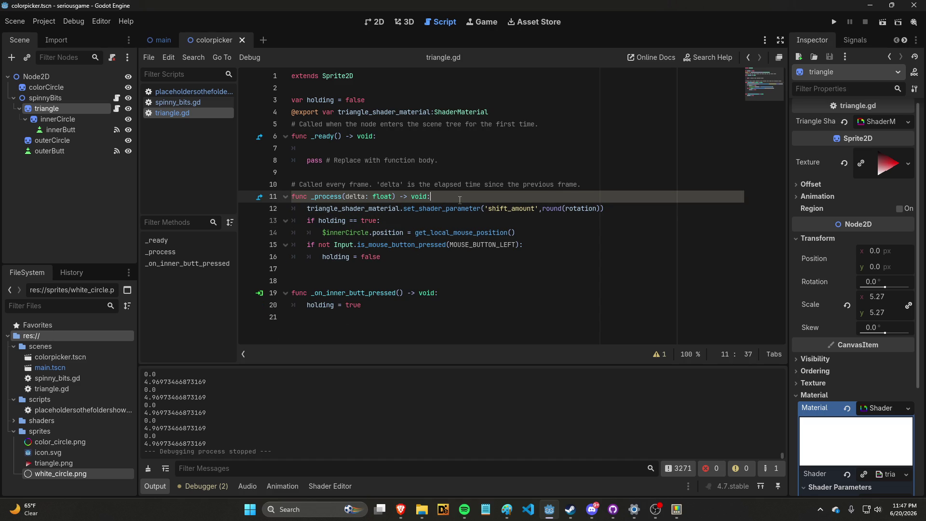
# Step: Declare 'var direction = 0' below the holding variable and save the script
pyautogui.hotkey('alt', 'Down')
pyautogui.click(447, 99)
pyautogui.press('Return')
pyautogui.write('var direction')
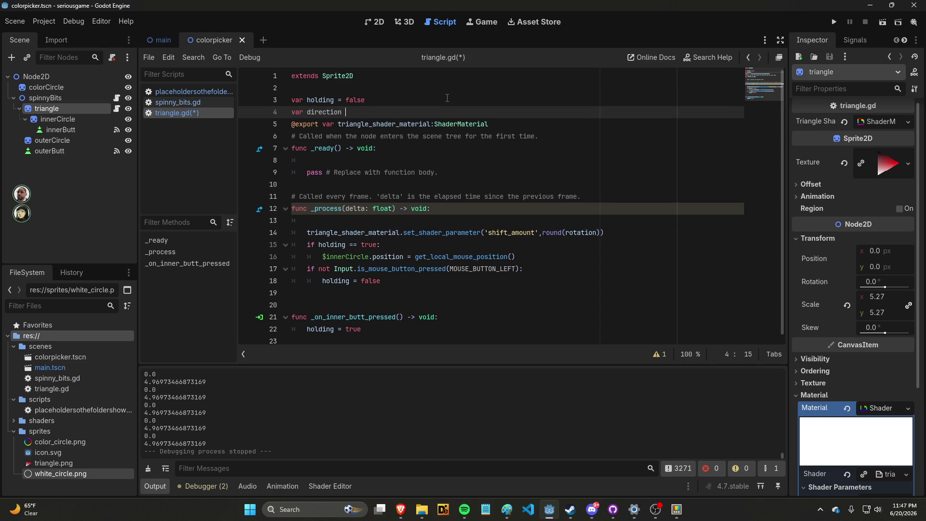
pyautogui.write(' = 0')
pyautogui.hotkey('ctrl', 's')
# Step: Set direction = global_rotation_degrees on the first _process line and begin an 'if direction' line
pyautogui.click(399, 222)
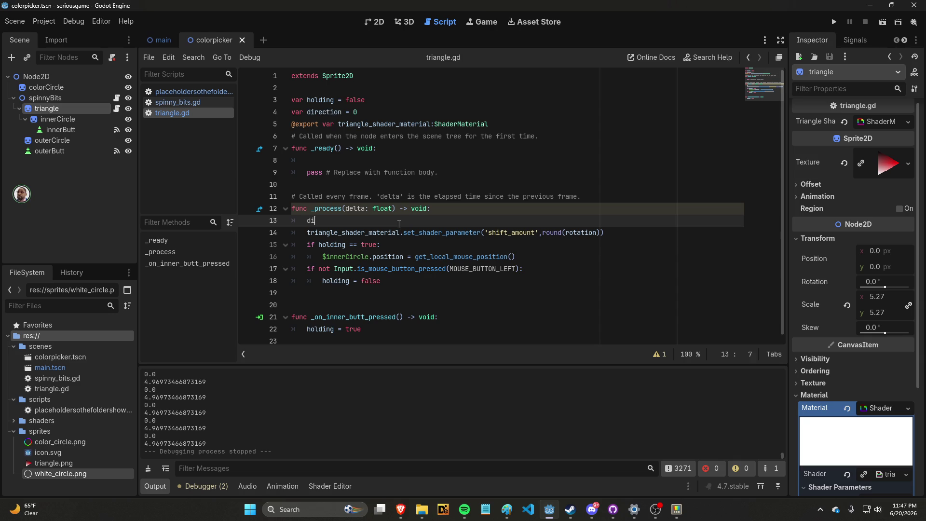
pyautogui.write('ire')
pyautogui.press('Return')
pyautogui.write('= global_ro')
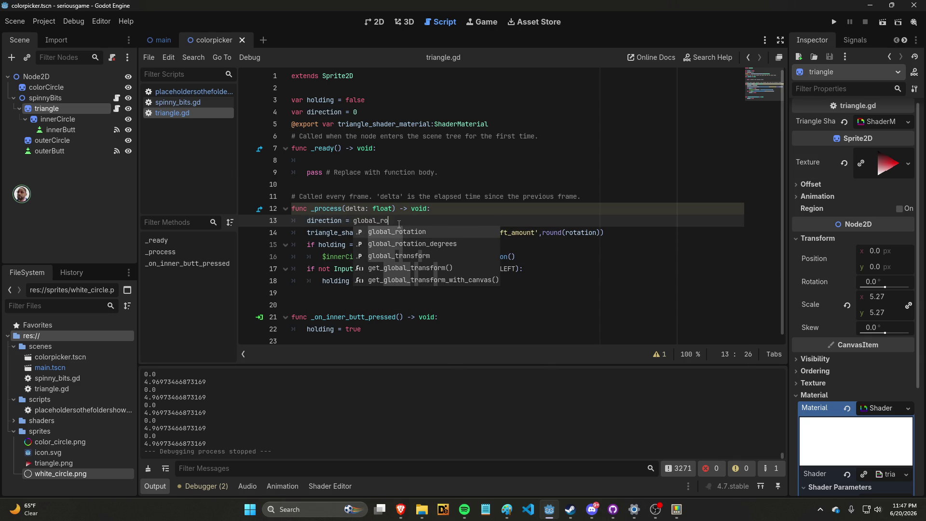
pyautogui.press('BackSpace')
pyautogui.press('BackSpace')
pyautogui.press('BackSpace')
pyautogui.write('local_')
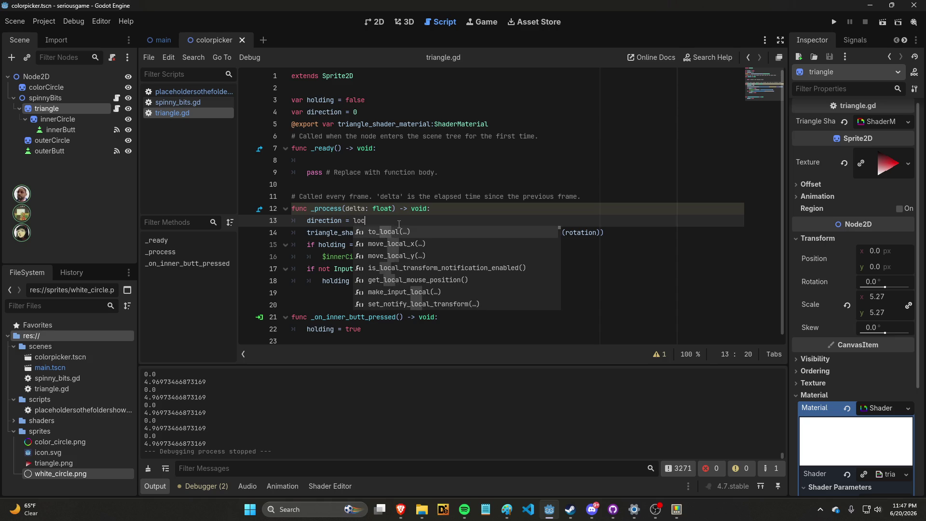
pyautogui.press('BackSpace')
pyautogui.press('BackSpace')
pyautogui.press('BackSpace')
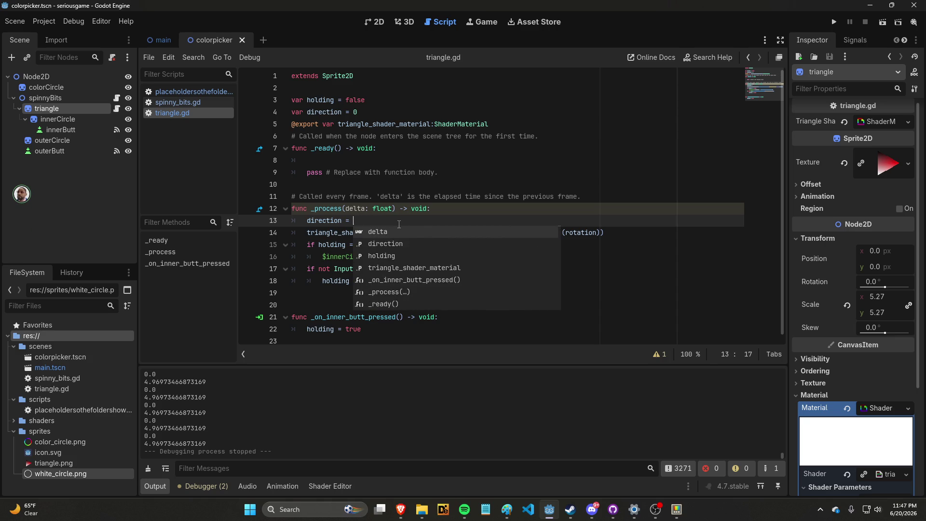
pyautogui.write('global_rot')
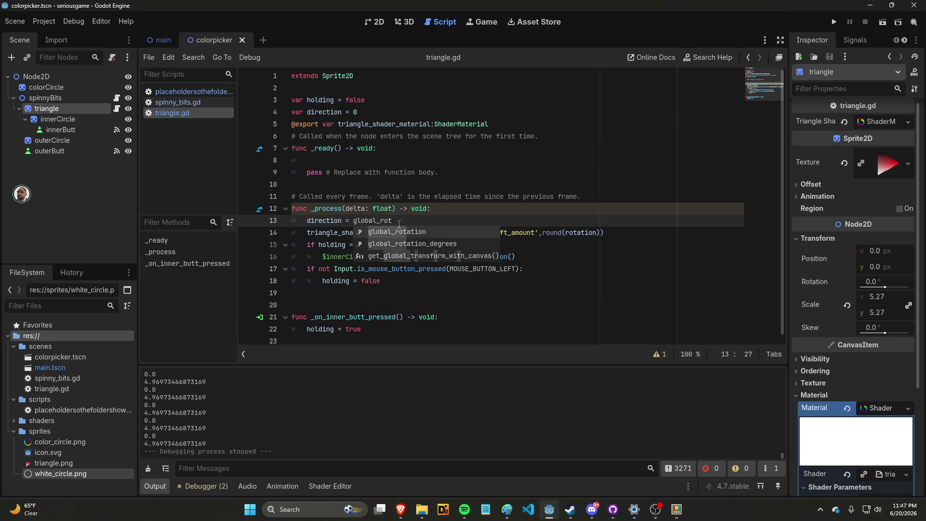
pyautogui.press('BackSpace')
pyautogui.press('BackSpace')
pyautogui.press('BackSpace')
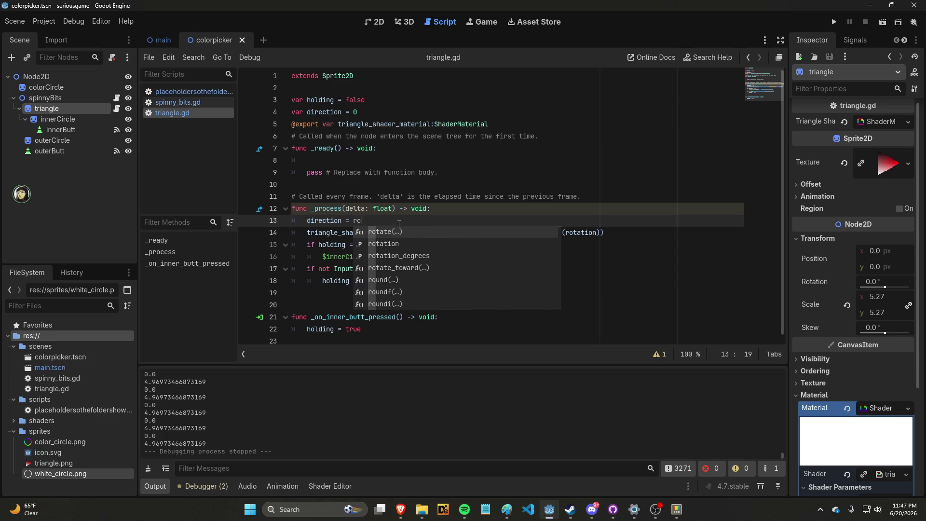
pyautogui.press('BackSpace')
pyautogui.press('BackSpace')
pyautogui.write('gl')
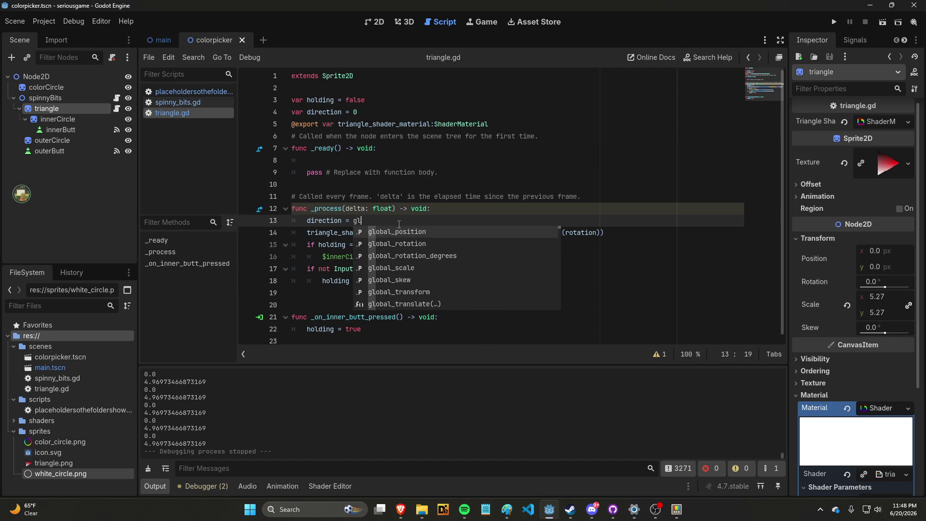
pyautogui.write('obal_rotation_')
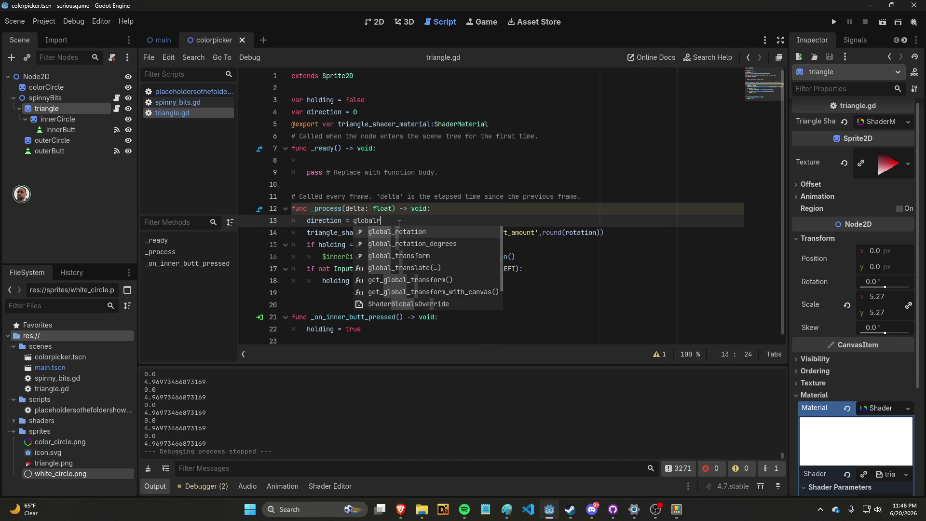
pyautogui.write('deg')
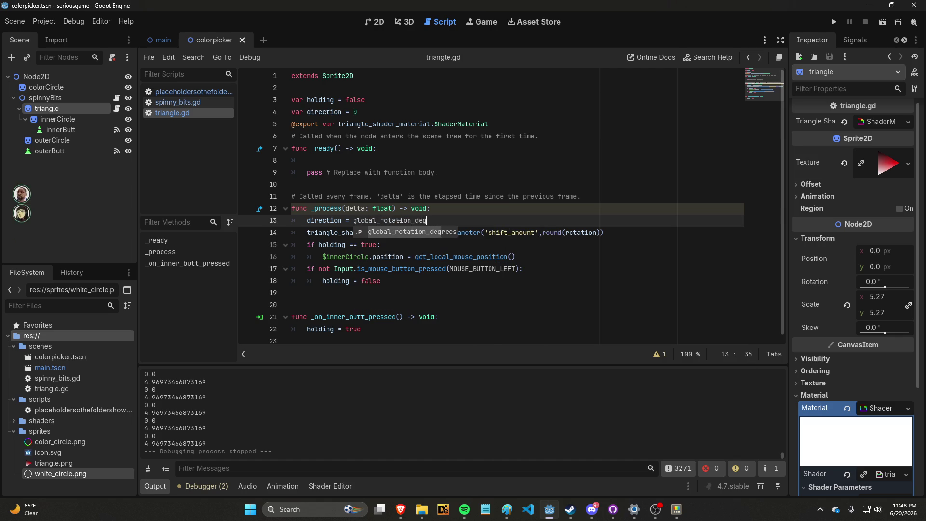
pyautogui.press('Return')
pyautogui.press('Return')
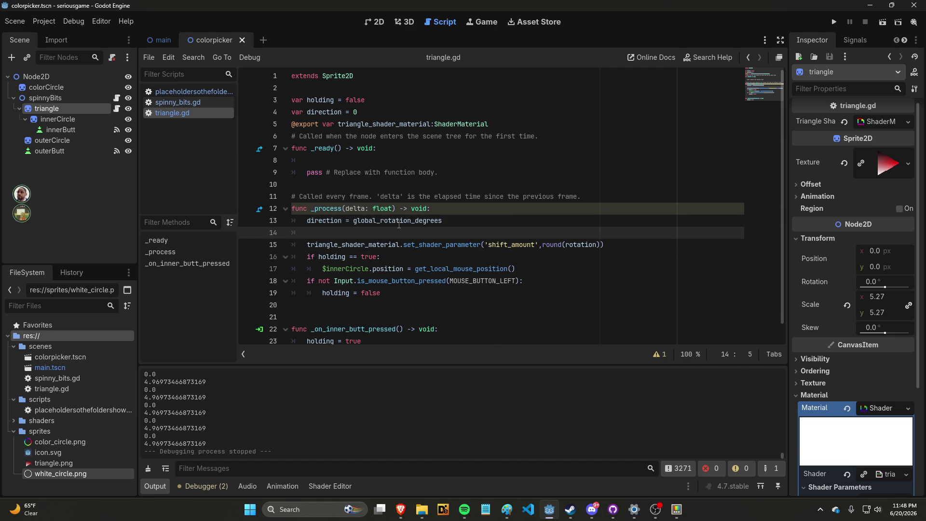
pyautogui.write('if direction')
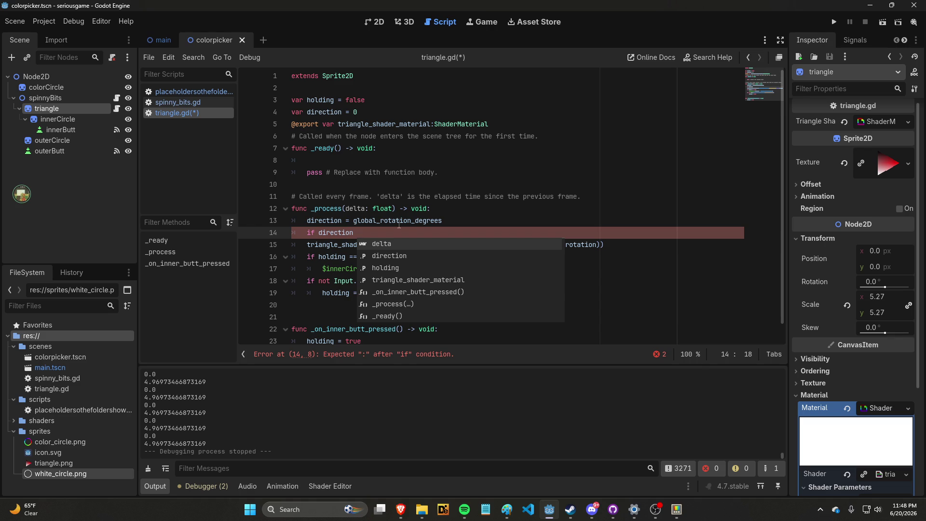
# Step: Complete the condition as 'if direction < 0:' with an indented line beneath
pyautogui.write('> 0:')
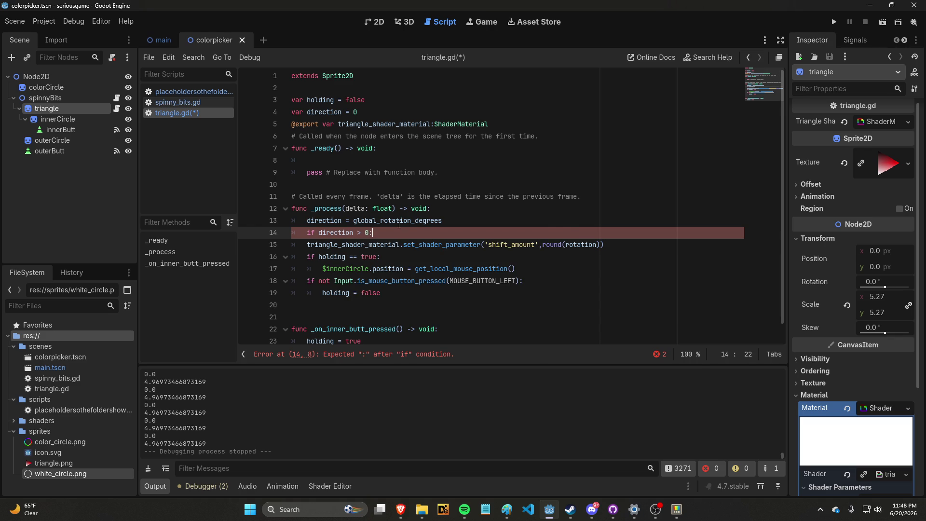
pyautogui.press('Return')
pyautogui.press('Up')
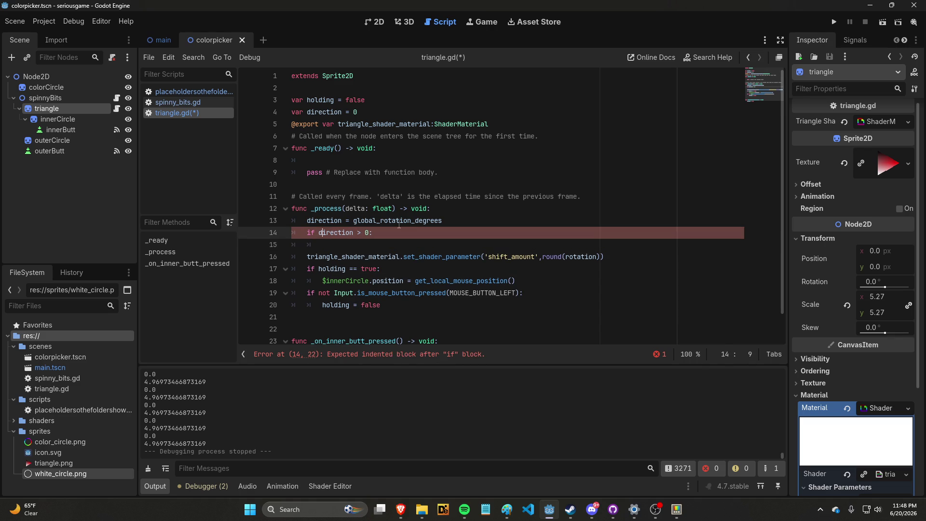
pyautogui.press('Right')
pyautogui.press('Right')
pyautogui.press('Right')
pyautogui.write('<')
pyautogui.press('Down')
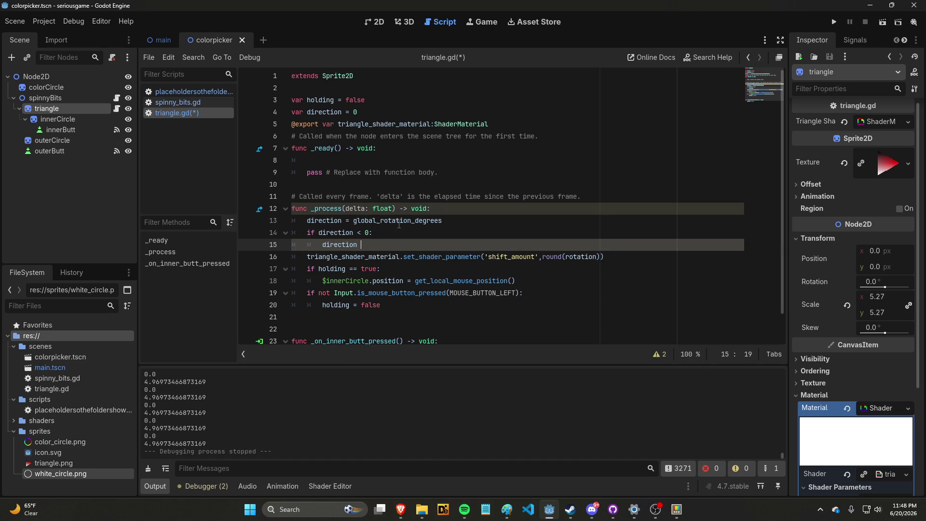
# Step: Write the indented body as 'direction = 360 + direction'
pyautogui.write('=')
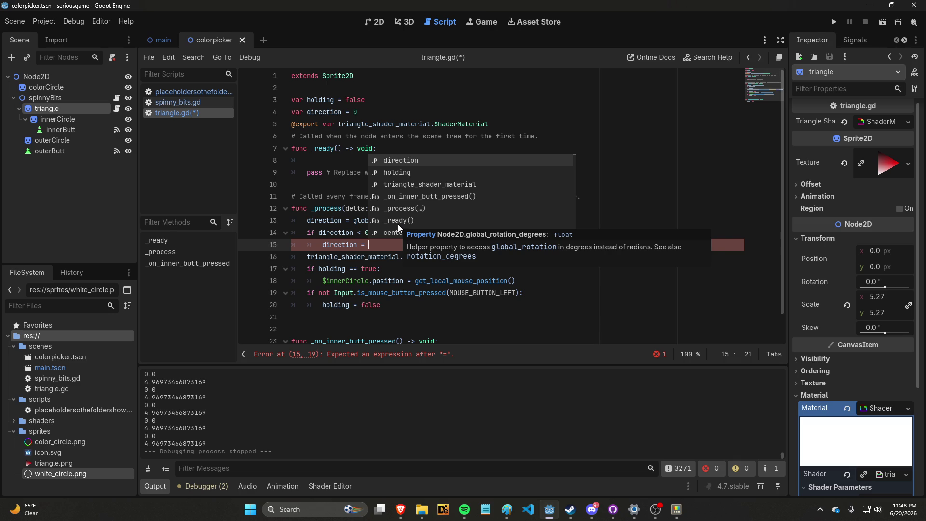
pyautogui.write('180')
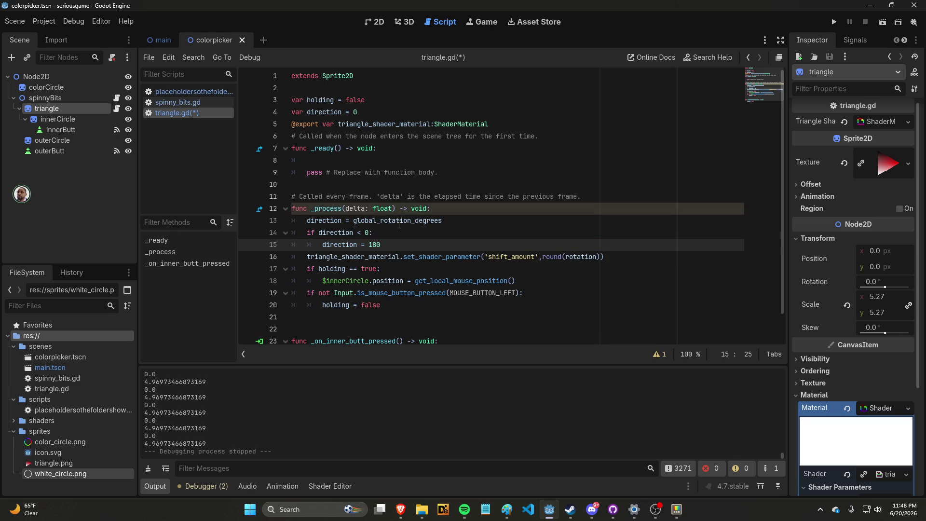
pyautogui.write(' + abs')
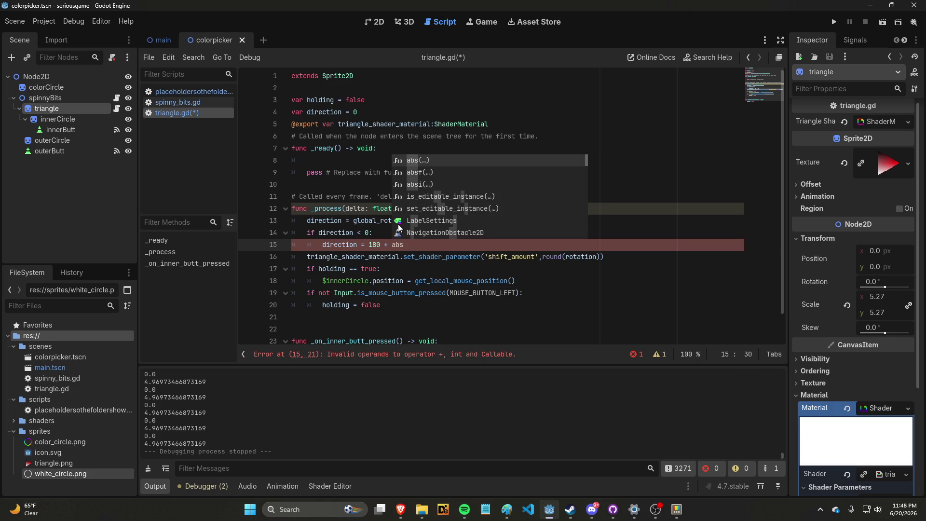
pyautogui.press('Return')
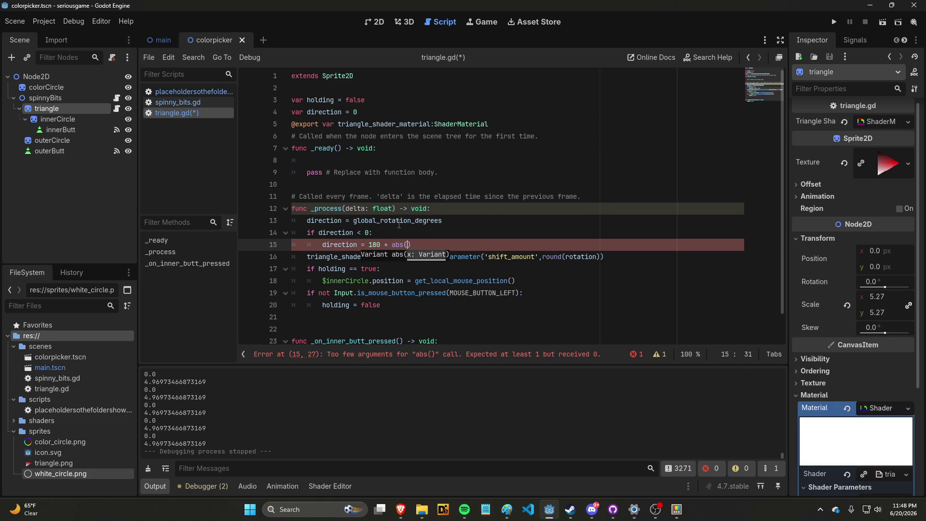
pyautogui.moveTo(398, 224)
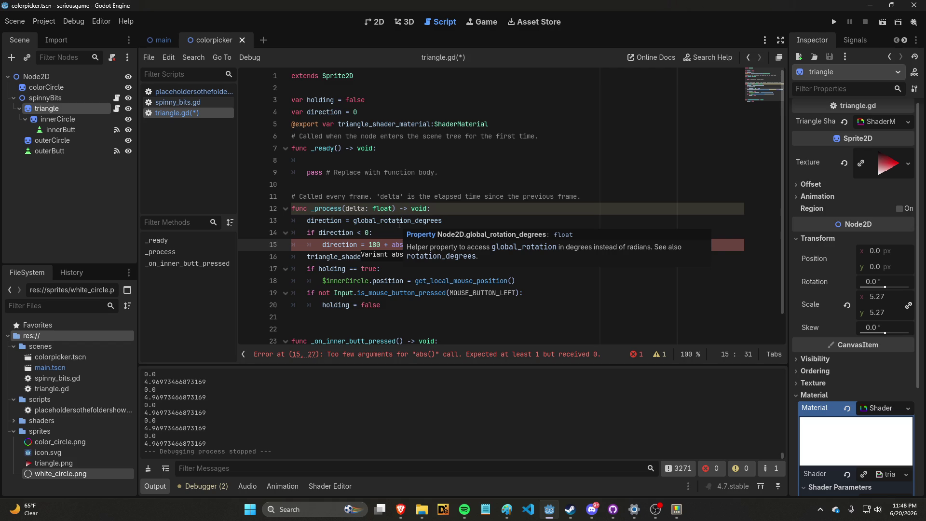
pyautogui.write('180')
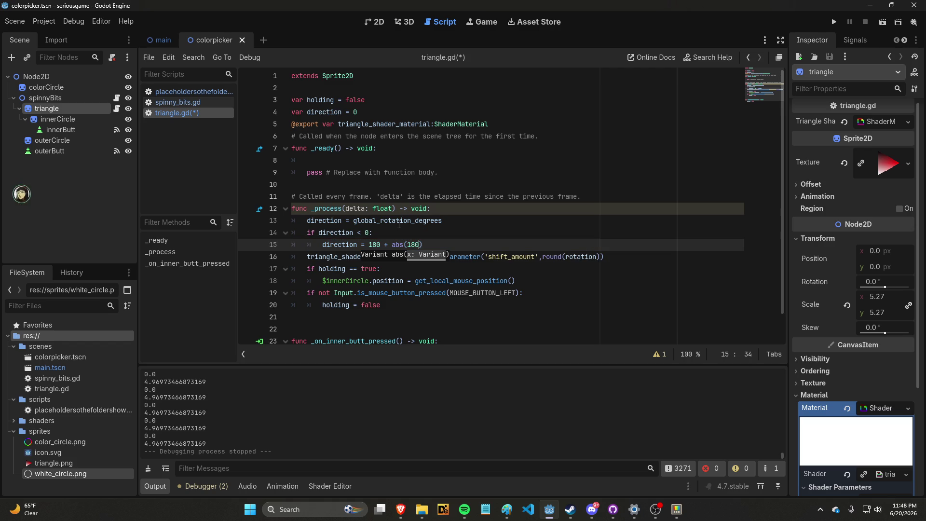
pyautogui.hotkey('shift', 'Left')
pyautogui.hotkey('shift', 'Left')
pyautogui.hotkey('shift', 'Left')
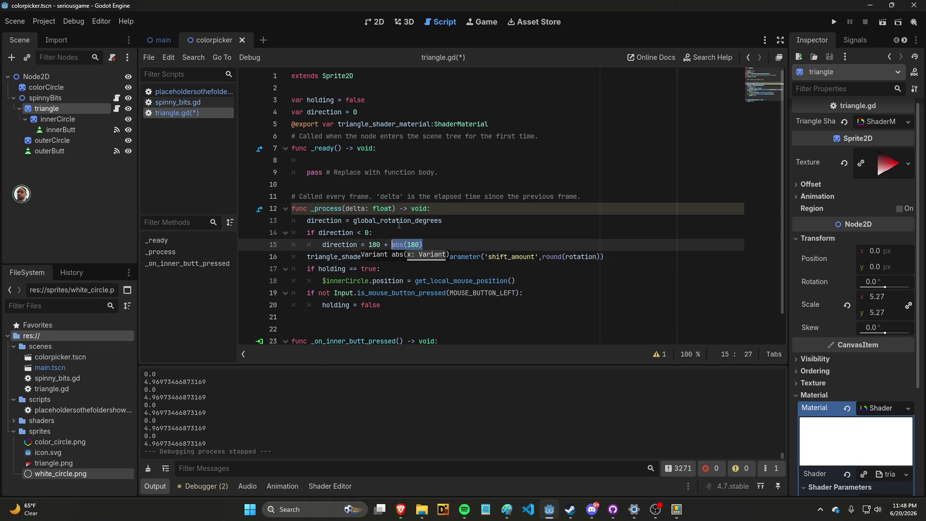
pyautogui.press('BackSpace')
pyautogui.press('BackSpace')
pyautogui.press('BackSpace')
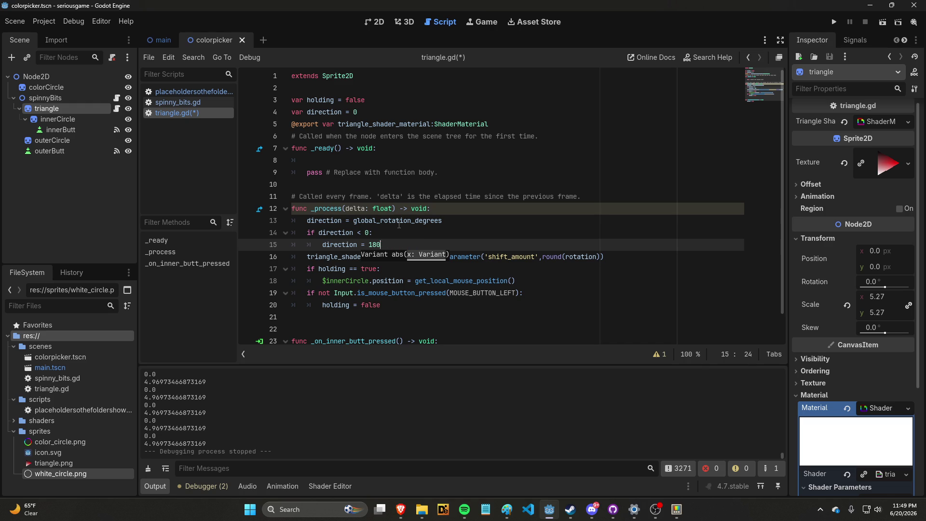
pyautogui.write('360')
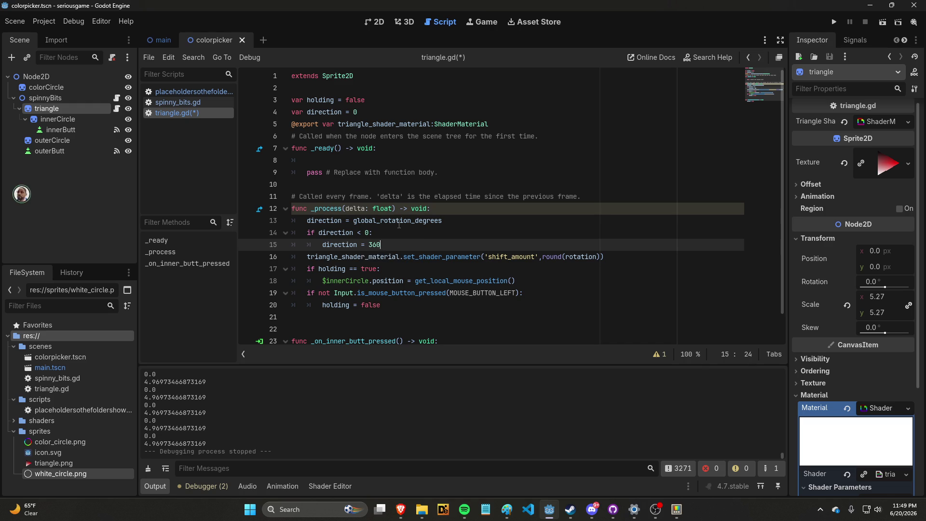
pyautogui.write(' + direction')
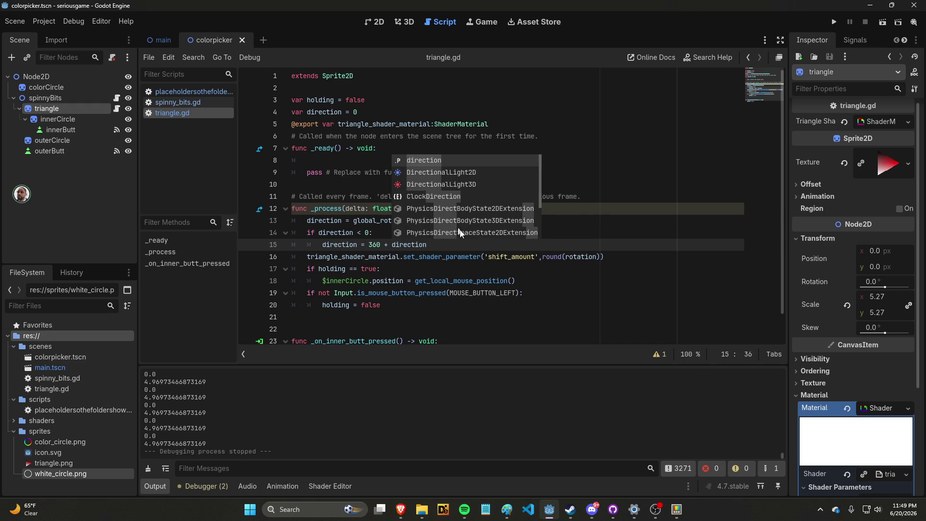
# Step: Save triangle.gd and test-run the color picker once
pyautogui.click(477, 280)
pyautogui.hotkey('ctrl', 's')
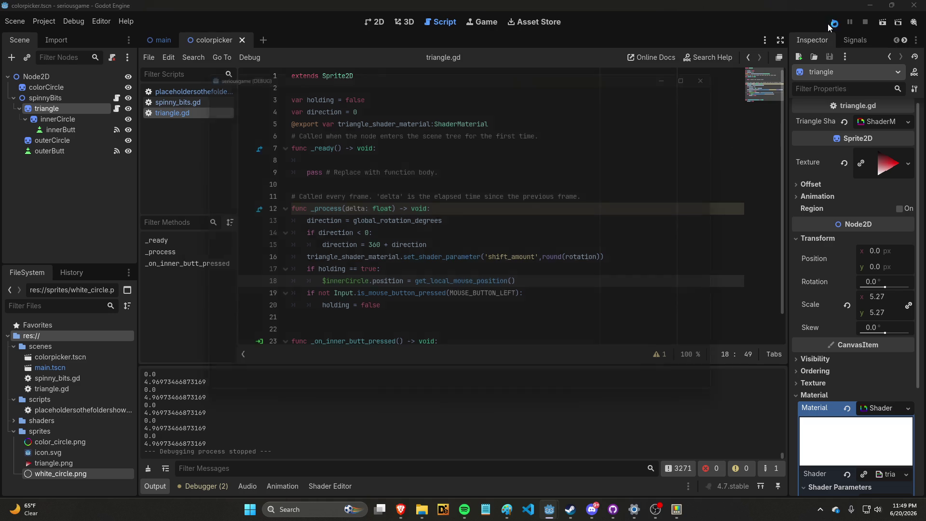
pyautogui.click(827, 24)
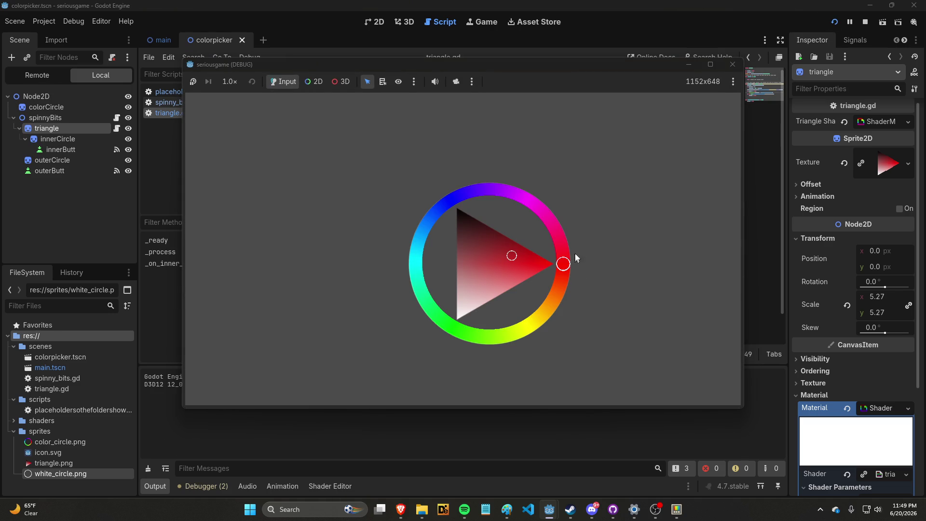
pyautogui.click(732, 64)
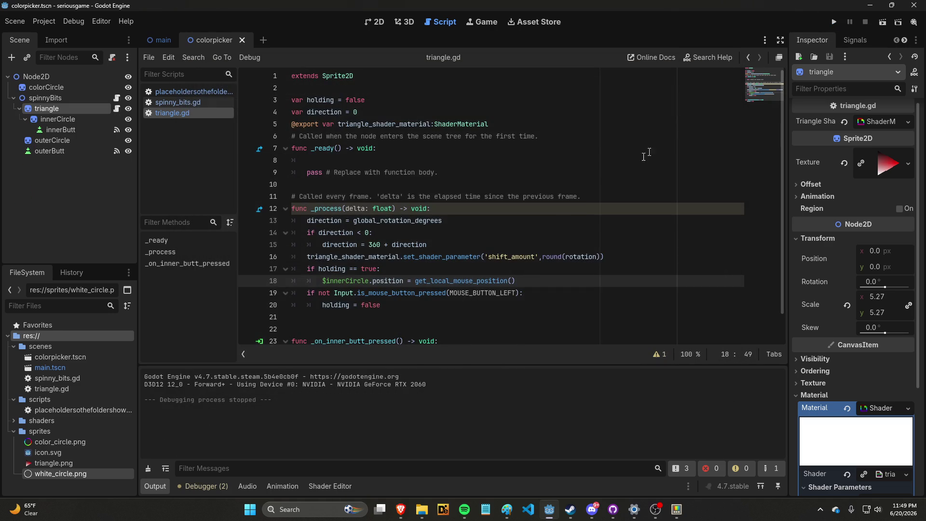
# Step: Start a print statement on new line 17 after the shader call
pyautogui.click(573, 245)
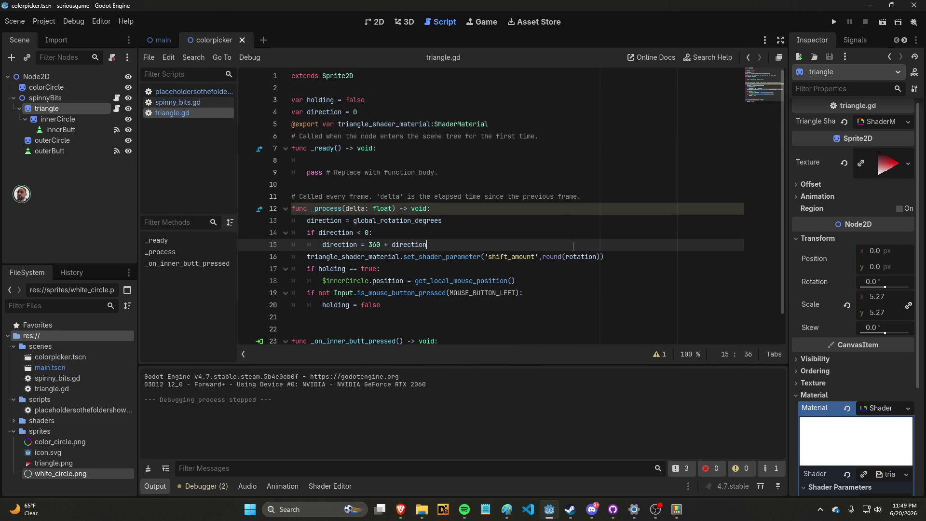
pyautogui.click(633, 264)
pyautogui.click(643, 261)
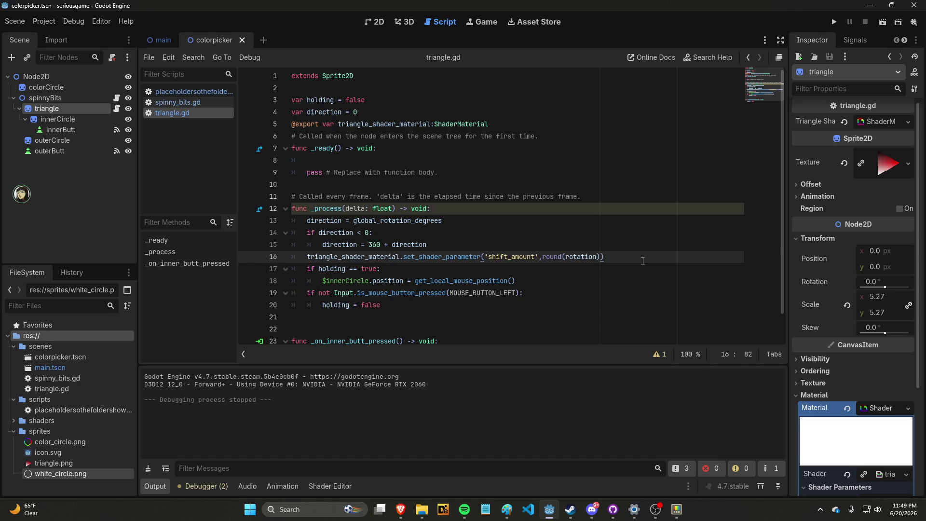
pyautogui.press('Return')
pyautogui.write('print')
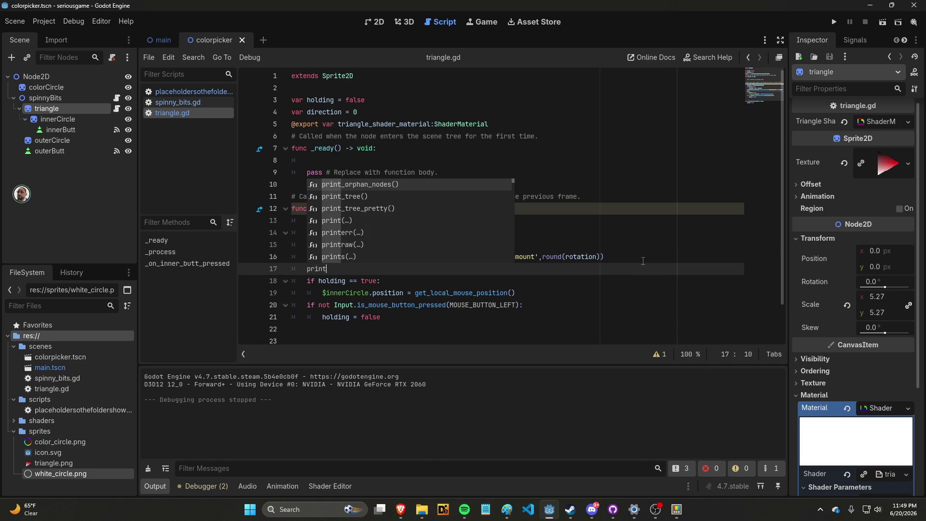
# Step: Complete line 17 as print(direction) so direction prints every frame
pyautogui.press('Escape')
pyautogui.write('direction')
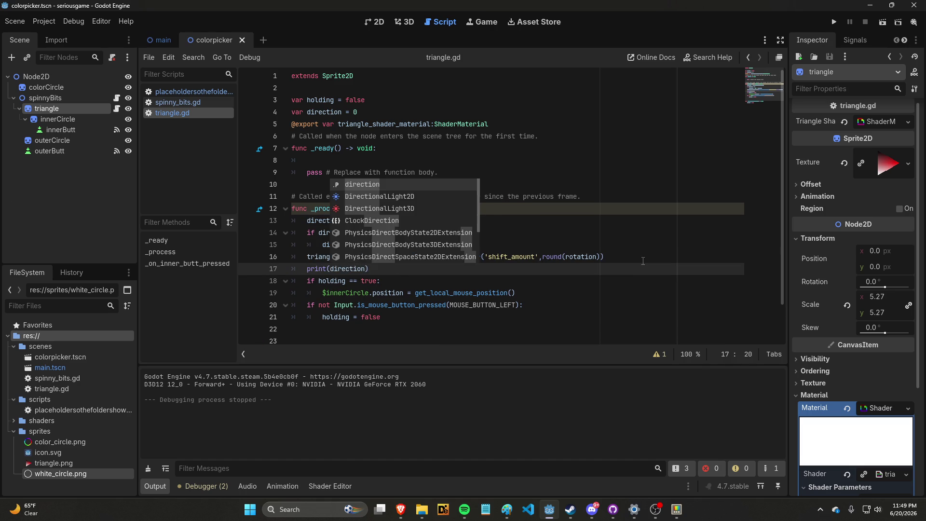
pyautogui.click(642, 261)
# Step: Wrap global_rotation_degrees in round() on line 13, save triangle.gd, and run the project
pyautogui.click(354, 221)
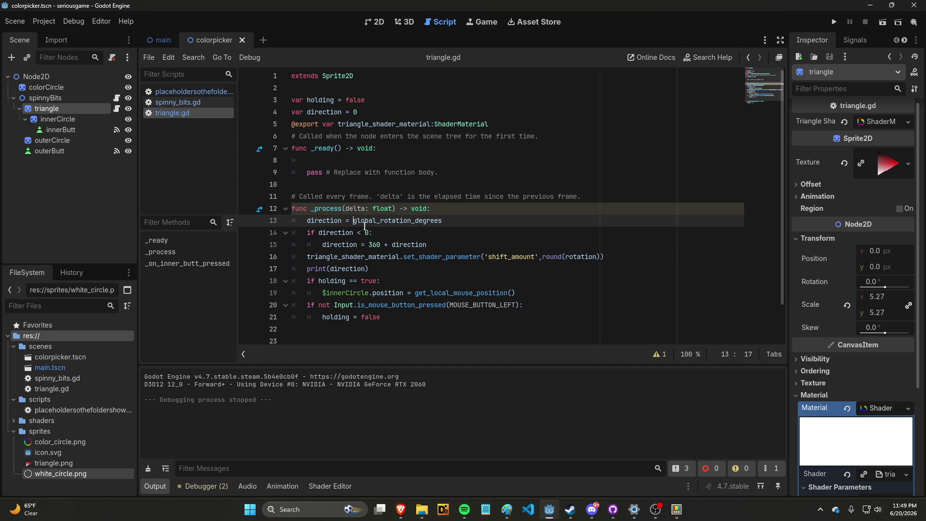
pyautogui.write('round(')
pyautogui.press('Right')
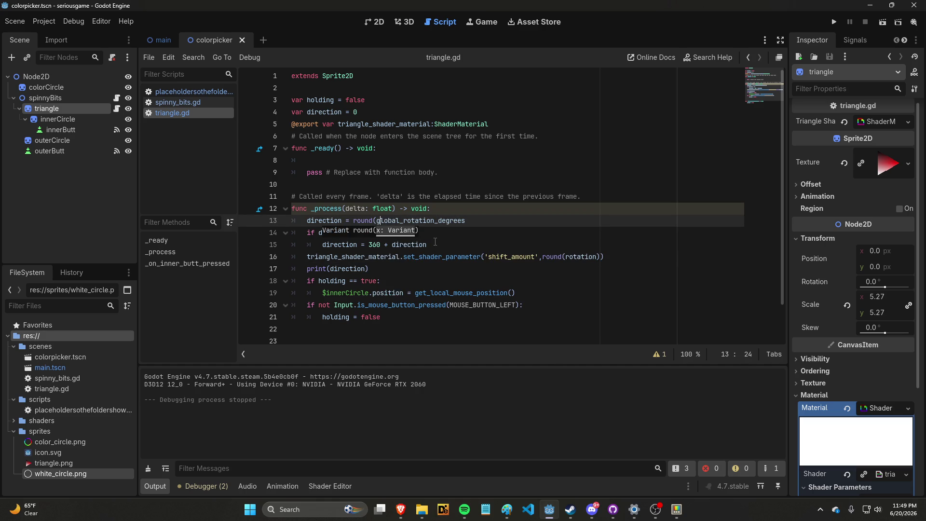
pyautogui.press('Right')
pyautogui.press('Right')
pyautogui.press('Right')
pyautogui.write(')')
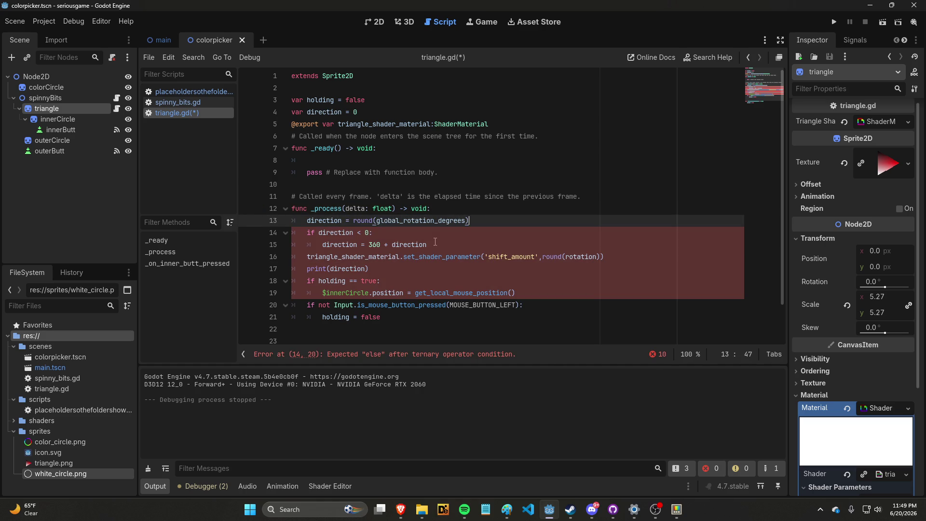
pyautogui.hotkey('ctrl', 's')
pyautogui.click(834, 22)
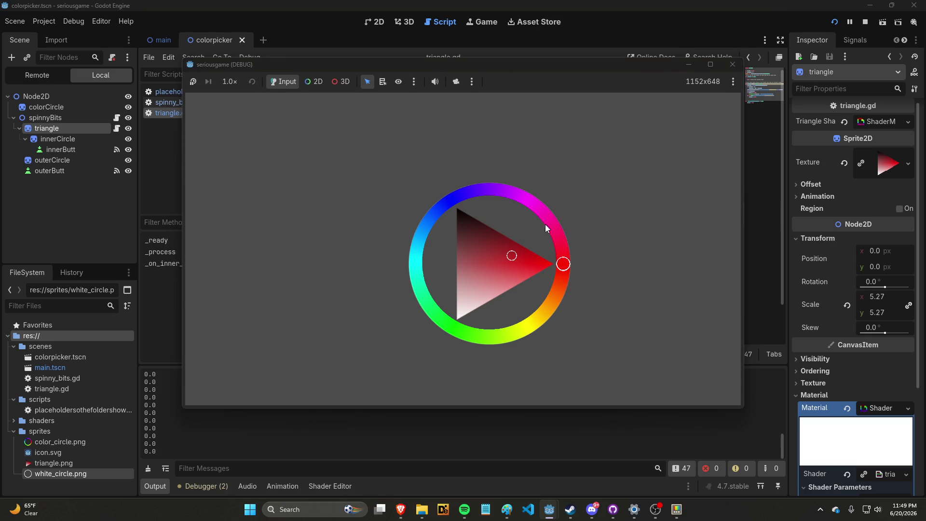
# Step: Spin the hue handle around the ring, checking direction values from 0 to 358, then close the game
pyautogui.moveTo(562, 263)
pyautogui.mouseDown()
pyautogui.moveTo(543, 310)
pyautogui.moveTo(494, 317)
pyautogui.moveTo(453, 293)
pyautogui.moveTo(449, 250)
pyautogui.moveTo(502, 218)
pyautogui.moveTo(463, 226)
pyautogui.moveTo(443, 262)
pyautogui.moveTo(451, 302)
pyautogui.moveTo(463, 316)
pyautogui.moveTo(444, 281)
pyautogui.moveTo(455, 245)
pyautogui.moveTo(471, 239)
pyautogui.moveTo(507, 265)
pyautogui.mouseUp()
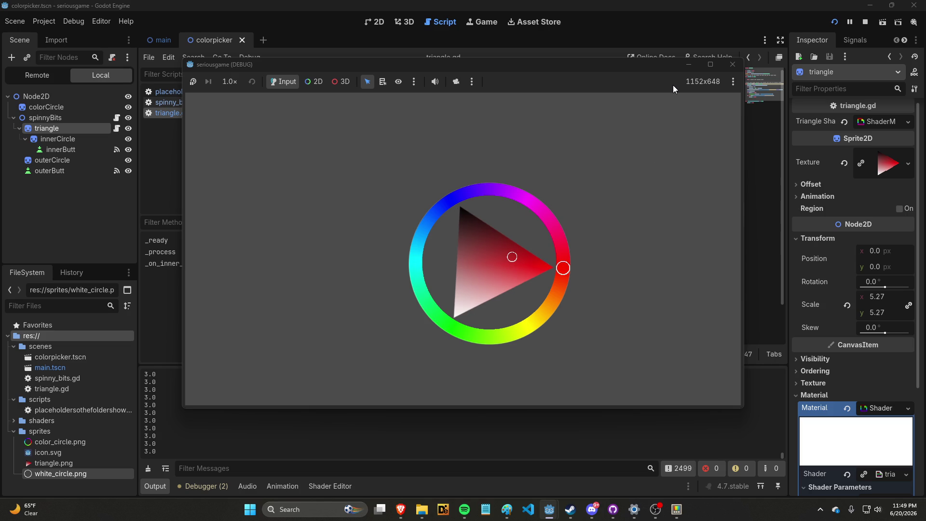
pyautogui.moveTo(672, 86)
pyautogui.click(733, 64)
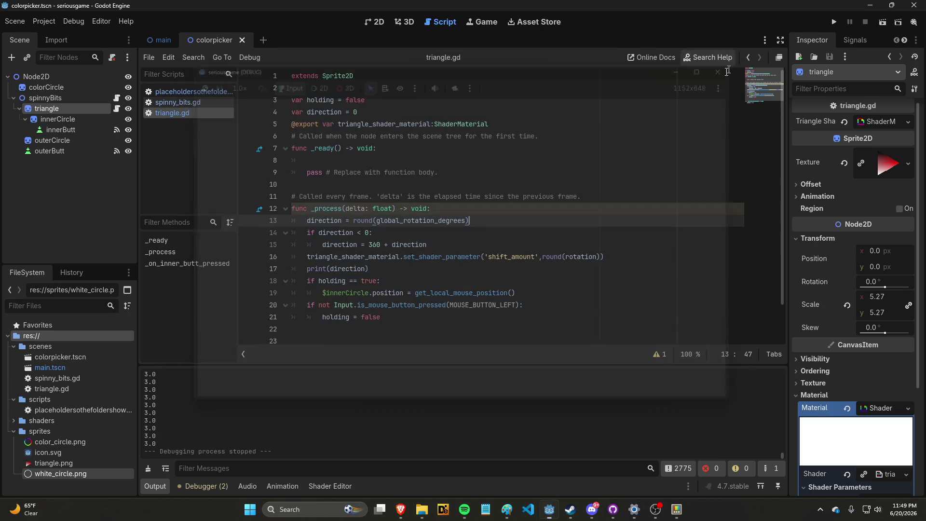
# Step: Pass direction instead of the rotation as the shader's shift_amount argument
pyautogui.click(453, 256)
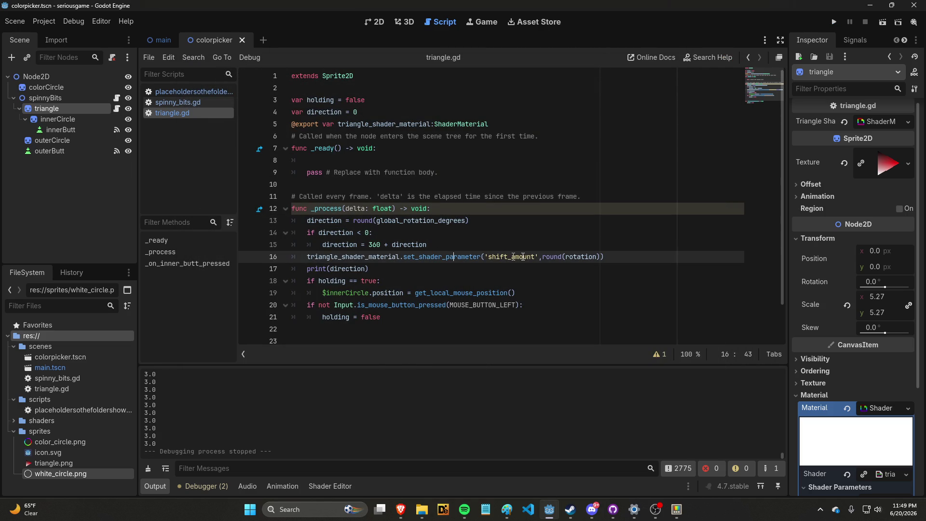
pyautogui.moveTo(543, 257); pyautogui.dragTo(598, 258)
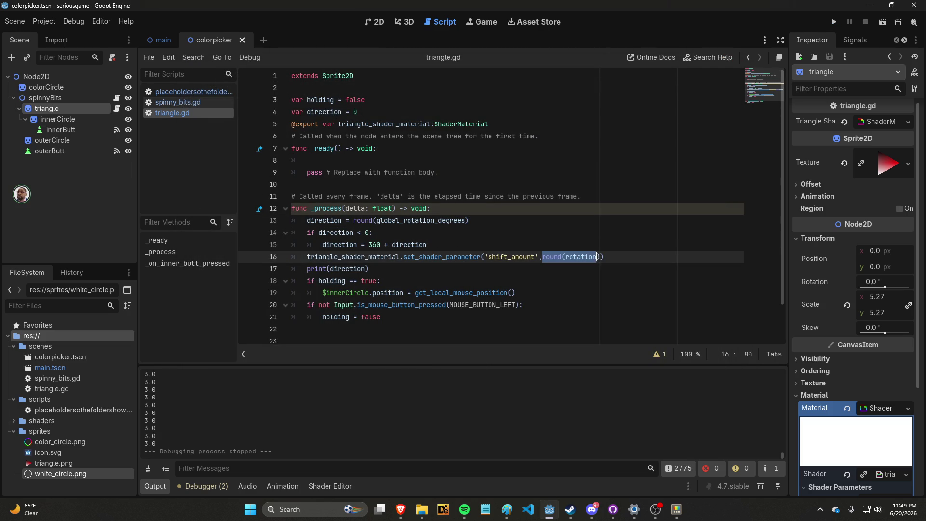
pyautogui.write('direction')
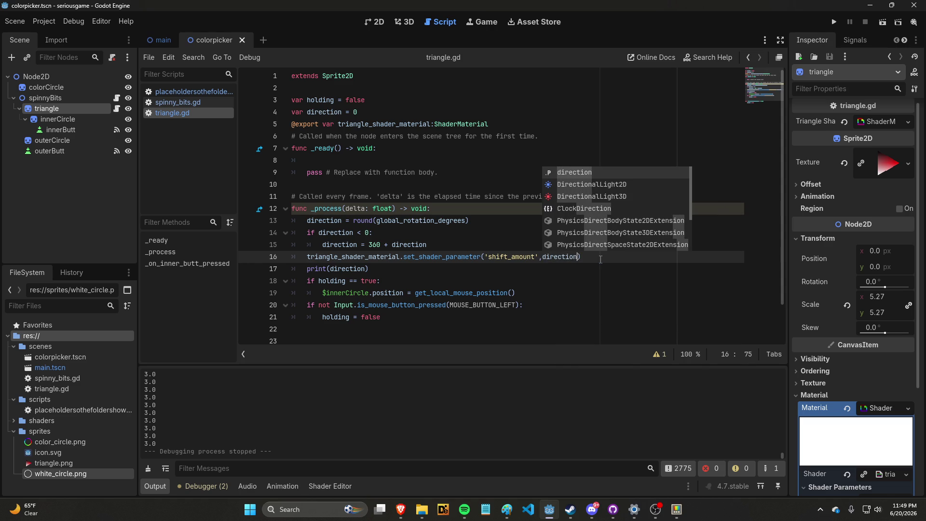
# Step: Delete the print(direction) debug line, save triangle.gd, and run the game
pyautogui.moveTo(370, 269); pyautogui.dragTo(307, 269)
pyautogui.press('BackSpace')
pyautogui.press('BackSpace')
pyautogui.press('BackSpace')
pyautogui.click(480, 220)
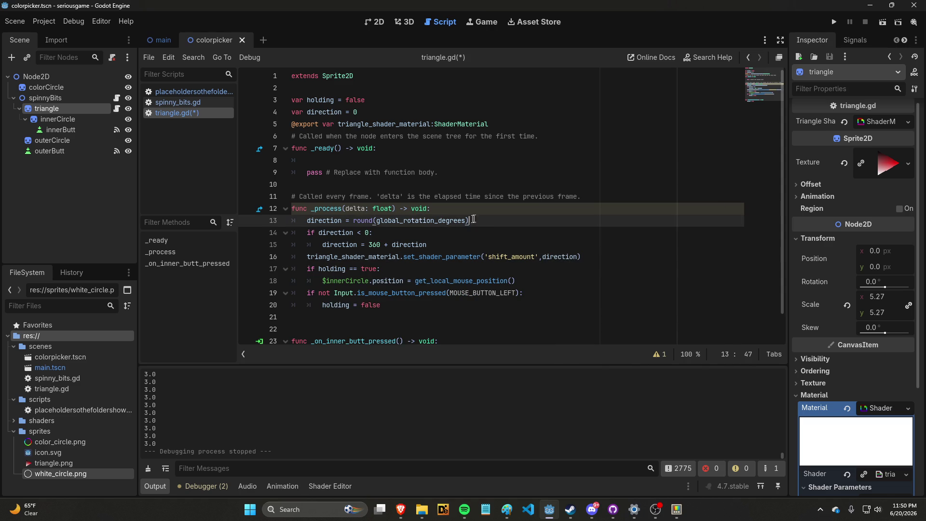
pyautogui.hotkey('ctrl', 's')
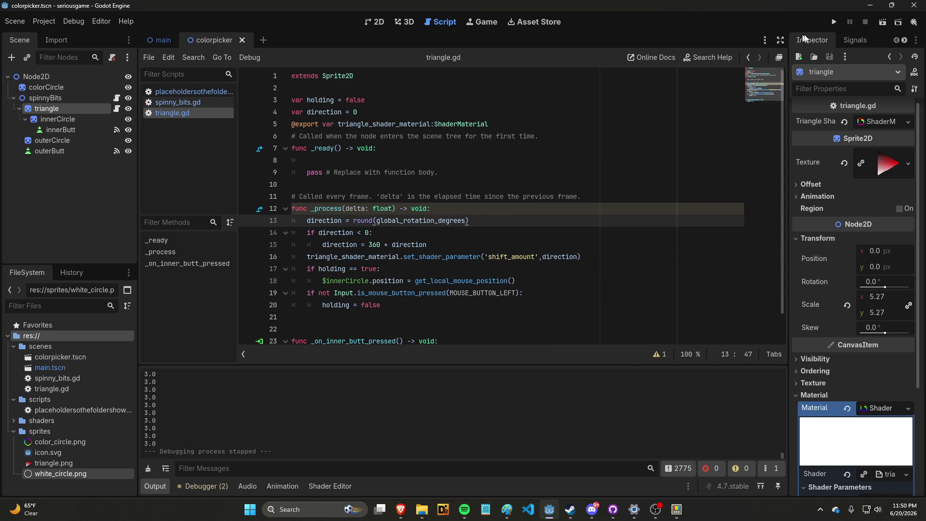
pyautogui.click(833, 23)
pyautogui.moveTo(565, 265)
pyautogui.mouseDown()
pyautogui.moveTo(524, 322)
pyautogui.moveTo(470, 324)
pyautogui.moveTo(435, 277)
pyautogui.moveTo(452, 209)
pyautogui.moveTo(478, 204)
pyautogui.moveTo(516, 224)
pyautogui.mouseUp()
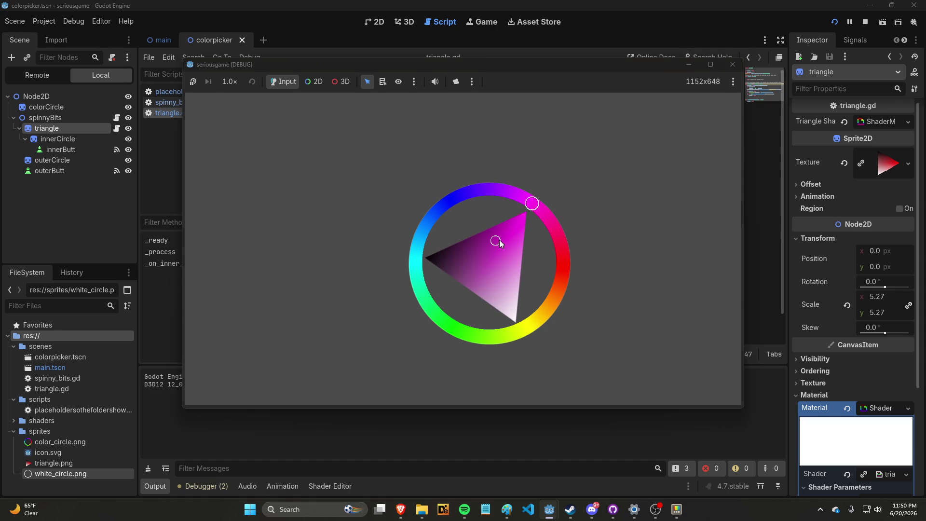
pyautogui.moveTo(514, 198)
pyautogui.mouseDown()
pyautogui.moveTo(558, 251)
pyautogui.moveTo(555, 286)
pyautogui.moveTo(526, 319)
pyautogui.moveTo(476, 320)
pyautogui.moveTo(481, 352)
pyautogui.moveTo(455, 335)
pyautogui.moveTo(460, 222)
pyautogui.moveTo(471, 235)
pyautogui.moveTo(465, 261)
pyautogui.mouseUp()
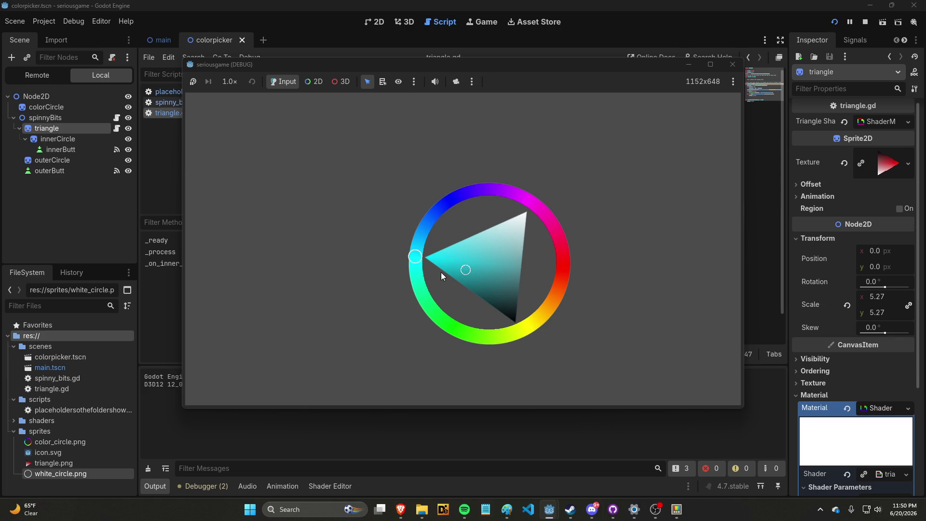
pyautogui.moveTo(483, 261)
pyautogui.mouseDown()
pyautogui.moveTo(424, 232)
pyautogui.moveTo(502, 191)
pyautogui.moveTo(543, 213)
pyautogui.moveTo(560, 250)
pyautogui.moveTo(542, 284)
pyautogui.moveTo(482, 225)
pyautogui.moveTo(477, 204)
pyautogui.moveTo(465, 289)
pyautogui.moveTo(496, 268)
pyautogui.moveTo(472, 234)
pyautogui.mouseUp()
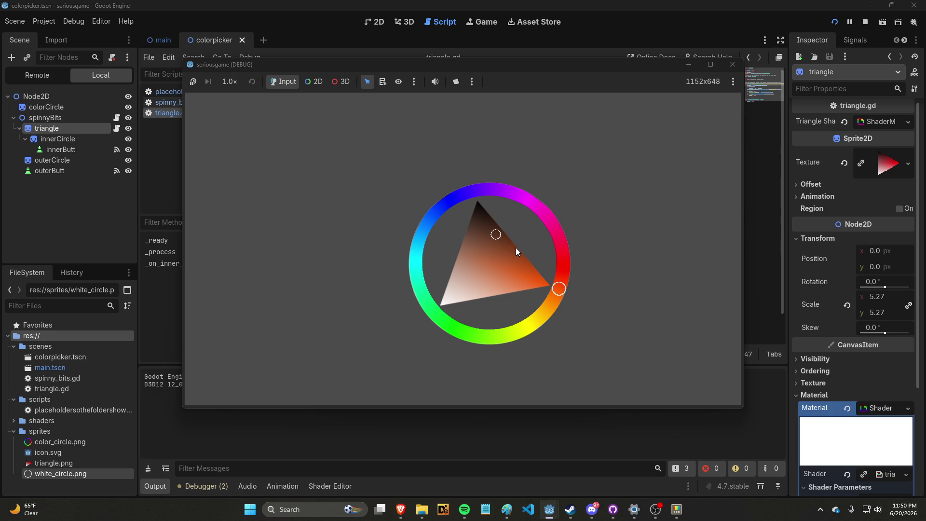
pyautogui.moveTo(559, 289)
pyautogui.mouseDown()
pyautogui.moveTo(494, 325)
pyautogui.moveTo(473, 317)
pyautogui.moveTo(503, 209)
pyautogui.moveTo(470, 218)
pyautogui.moveTo(447, 271)
pyautogui.moveTo(483, 305)
pyautogui.moveTo(520, 267)
pyautogui.moveTo(499, 285)
pyautogui.moveTo(490, 234)
pyautogui.moveTo(499, 212)
pyautogui.moveTo(540, 277)
pyautogui.moveTo(520, 296)
pyautogui.moveTo(444, 273)
pyautogui.moveTo(453, 199)
pyautogui.moveTo(523, 200)
pyautogui.moveTo(456, 209)
pyautogui.moveTo(417, 284)
pyautogui.moveTo(544, 249)
pyautogui.moveTo(527, 235)
pyautogui.moveTo(514, 293)
pyautogui.mouseUp()
pyautogui.moveTo(475, 264)
pyautogui.mouseDown()
pyautogui.moveTo(509, 207)
pyautogui.moveTo(505, 260)
pyautogui.mouseUp()
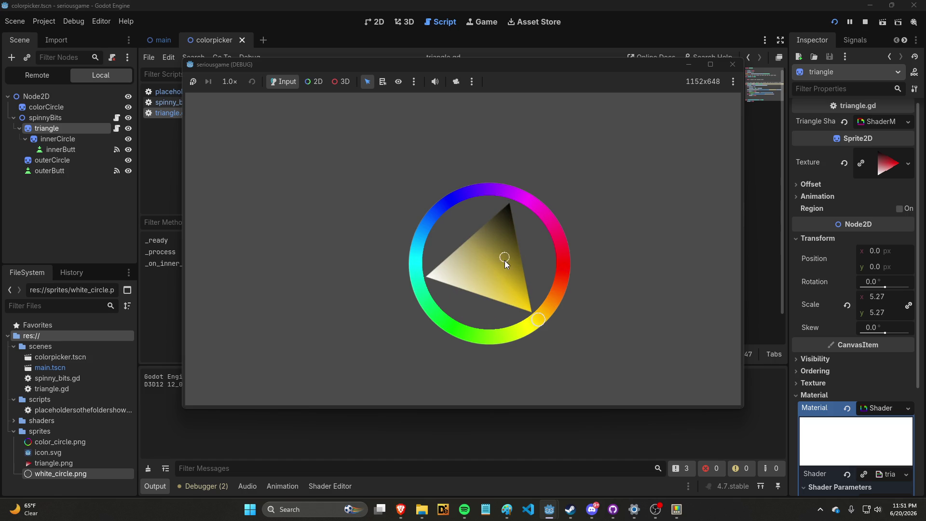
pyautogui.moveTo(521, 304)
pyautogui.mouseDown()
pyautogui.moveTo(528, 312)
pyautogui.moveTo(454, 287)
pyautogui.mouseUp()
pyautogui.moveTo(472, 235); pyautogui.dragTo(506, 207)
pyautogui.click(733, 65)
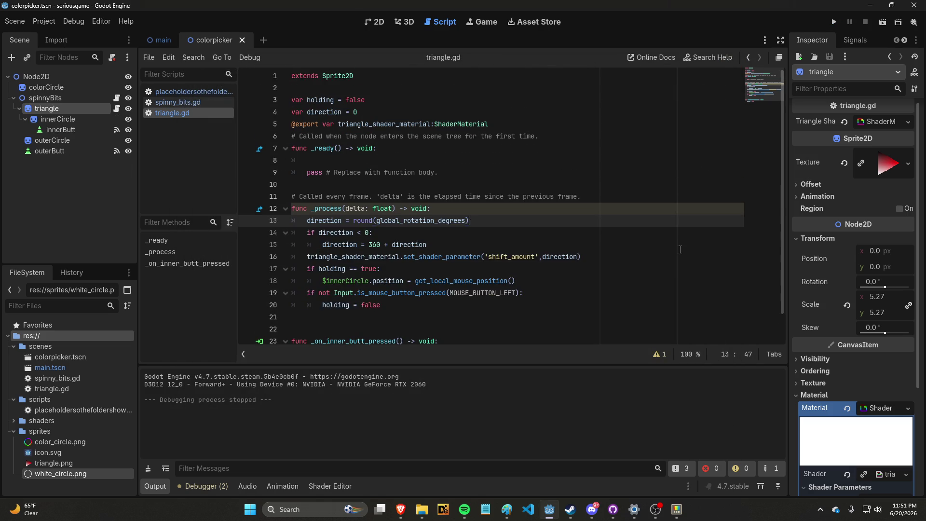
# Step: Switch between the browser windows and open a new tab to start entering trello.com
pyautogui.moveTo(400, 509)
pyautogui.click(455, 443)
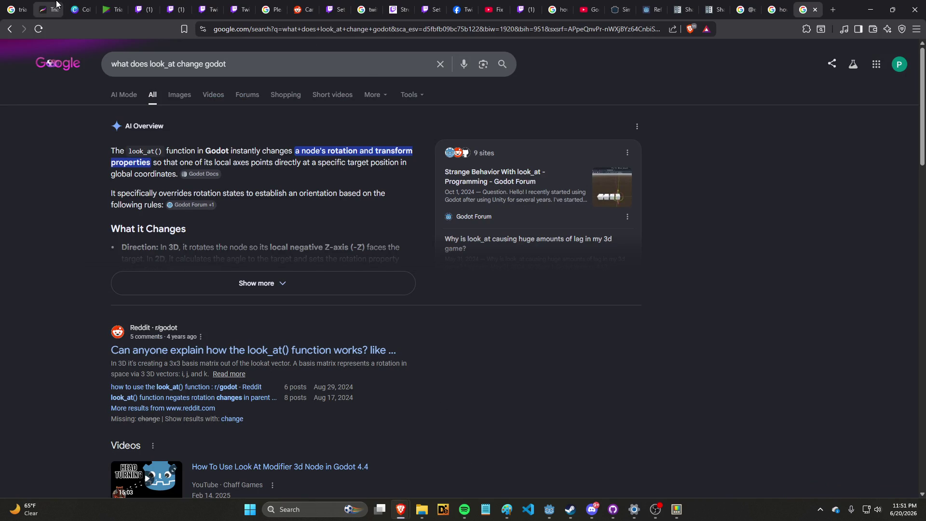
pyautogui.hotkey('alt', 'Tab')
pyautogui.click(582, 122)
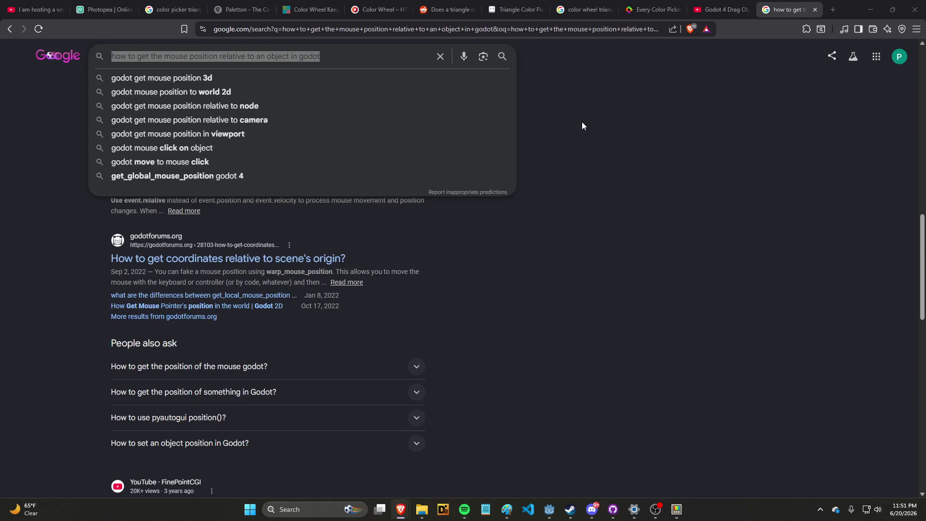
pyautogui.hotkey('alt', 'Tab')
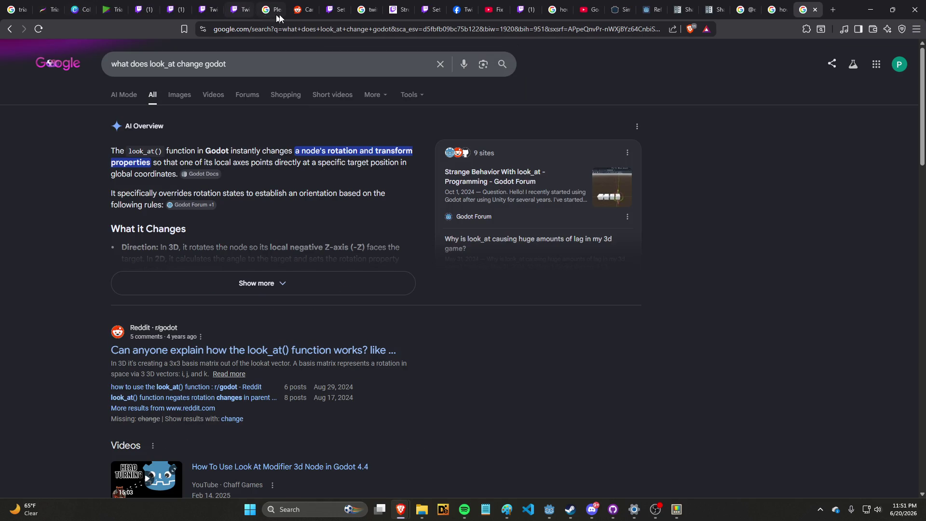
pyautogui.hotkey('ctrl', 't')
pyautogui.write('trello.com/u/avi44/boards')
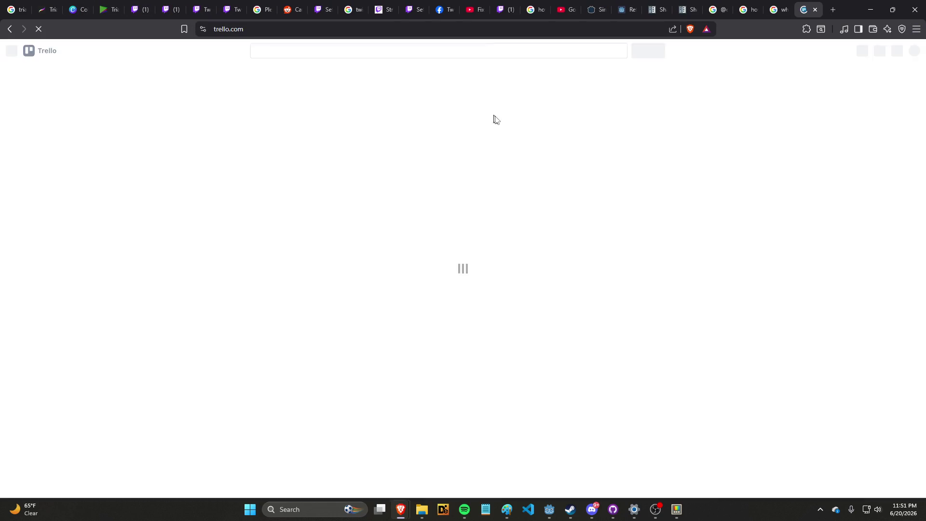
# Step: Open the juniperjam board and move 'figure out how to judge colors' from To Do to Done
pyautogui.scroll(-1, 403, 295)
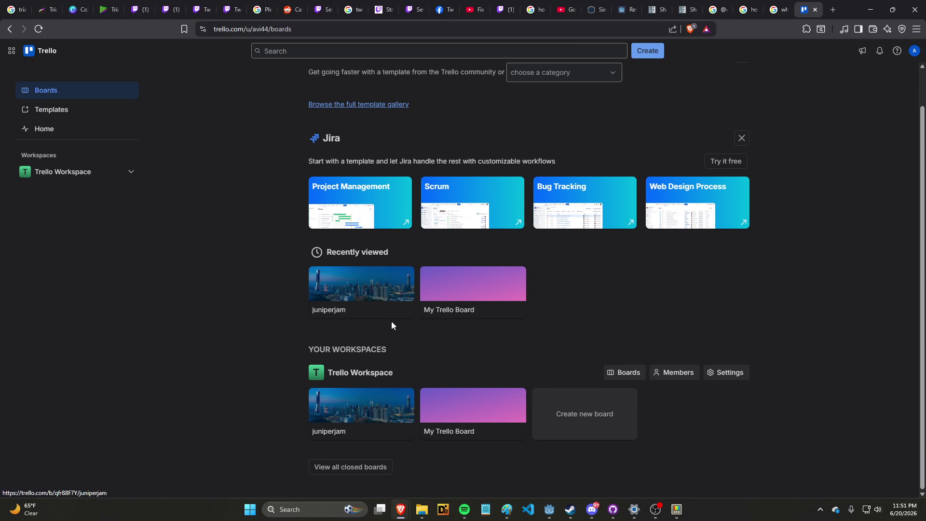
pyautogui.click(383, 296)
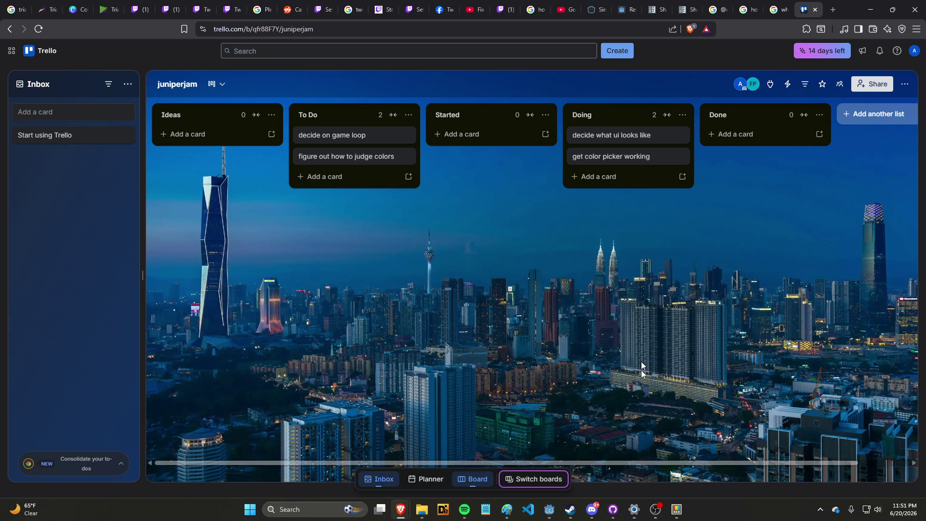
pyautogui.moveTo(378, 156)
pyautogui.mouseDown()
pyautogui.moveTo(409, 178)
pyautogui.moveTo(766, 150)
pyautogui.mouseUp()
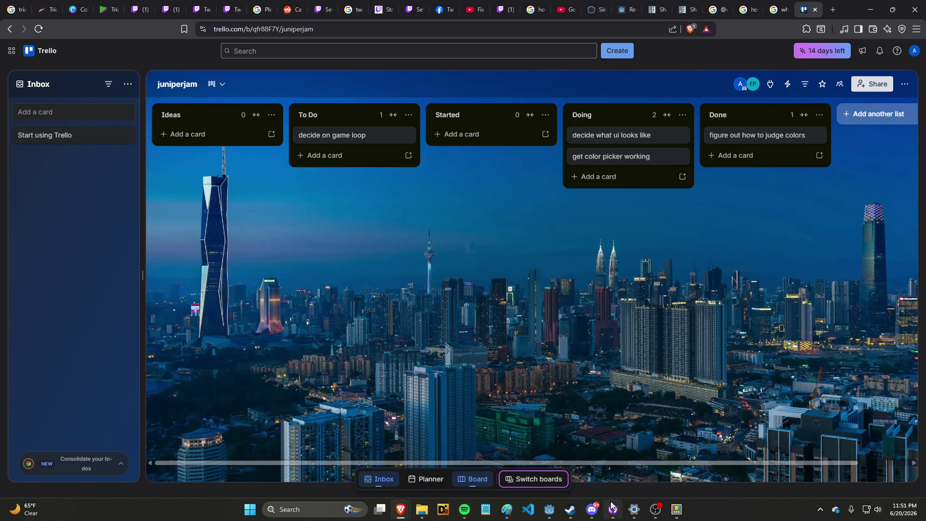
pyautogui.moveTo(655, 507)
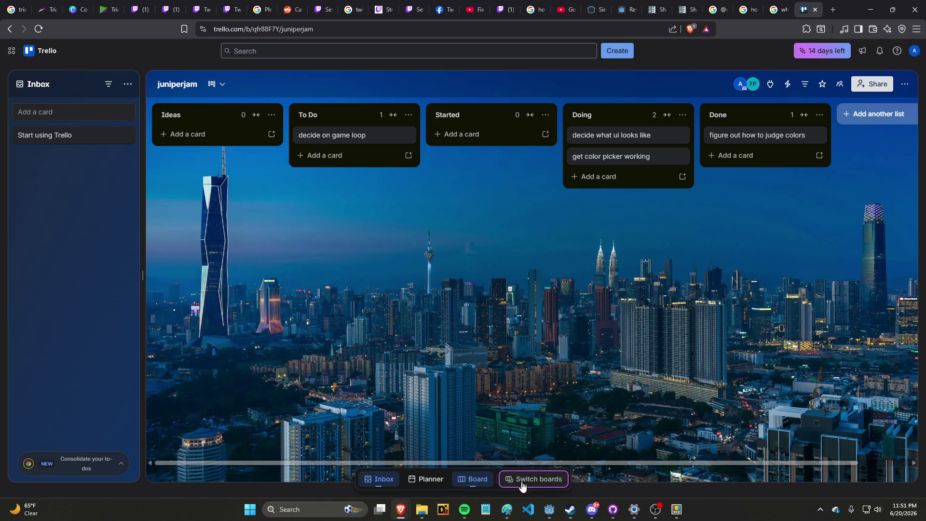
pyautogui.moveTo(549, 509)
pyautogui.moveTo(592, 509)
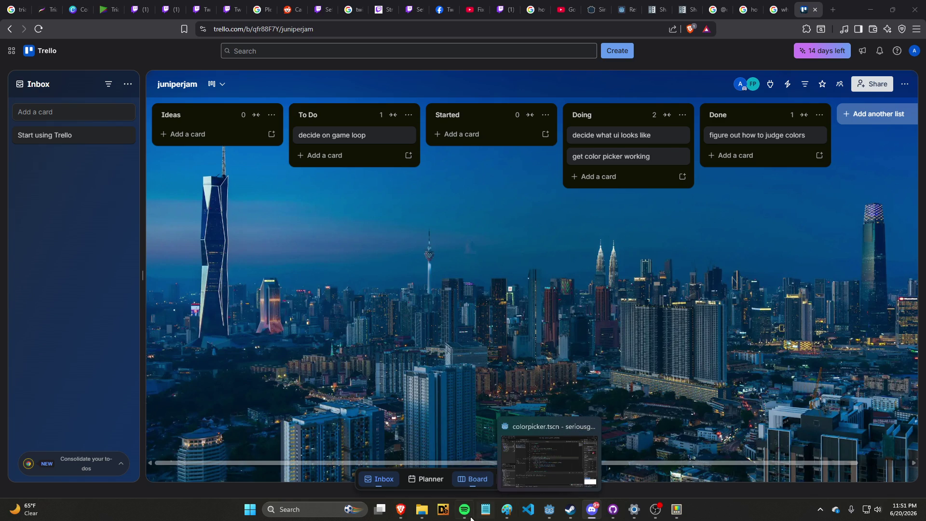
# Step: Switch to Godot and back to the juniperjam Trello board, then open a blank tab
pyautogui.click(551, 517)
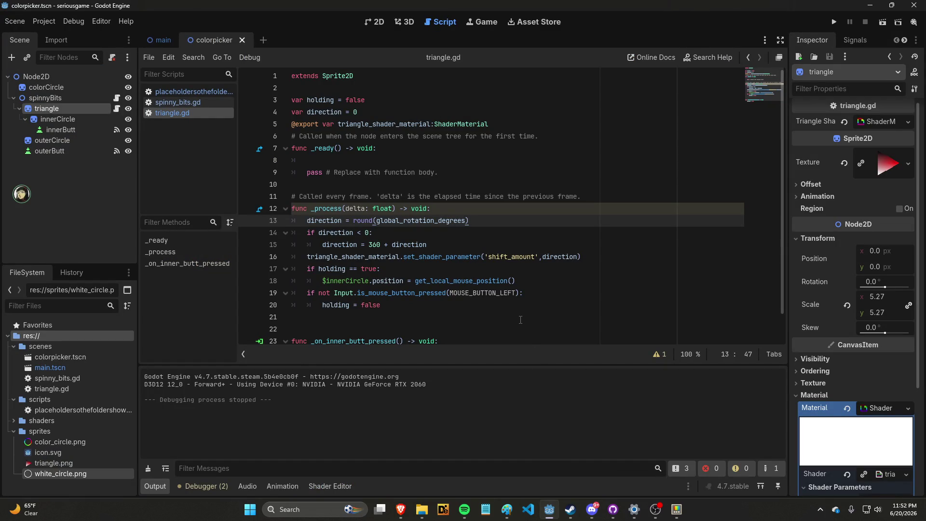
pyautogui.hotkey('alt', 'Tab')
pyautogui.hotkey('alt', 'Tab')
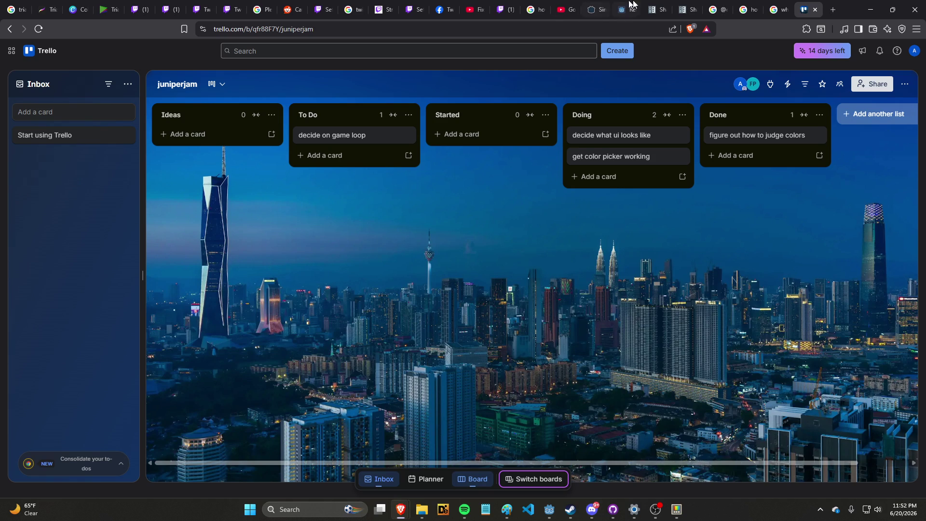
pyautogui.click(868, 6)
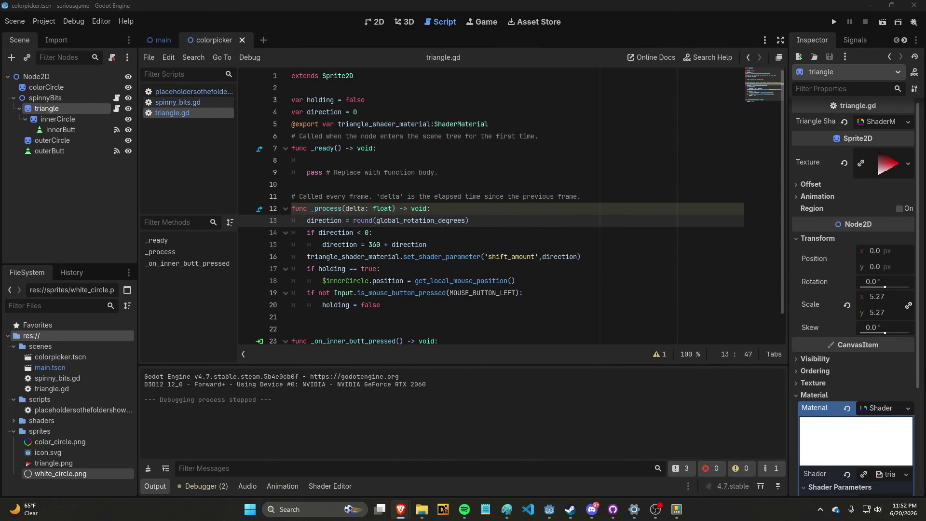
pyautogui.hotkey('alt', 'Tab')
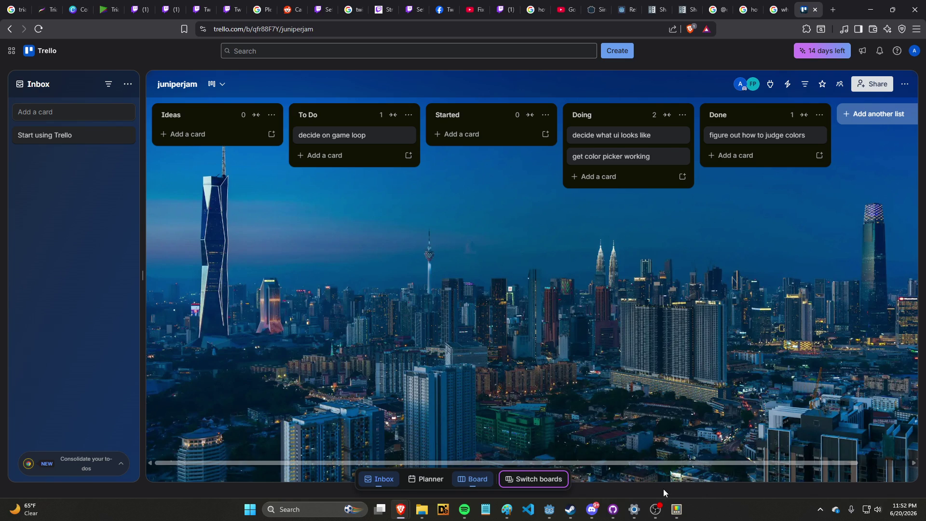
pyautogui.click(674, 468)
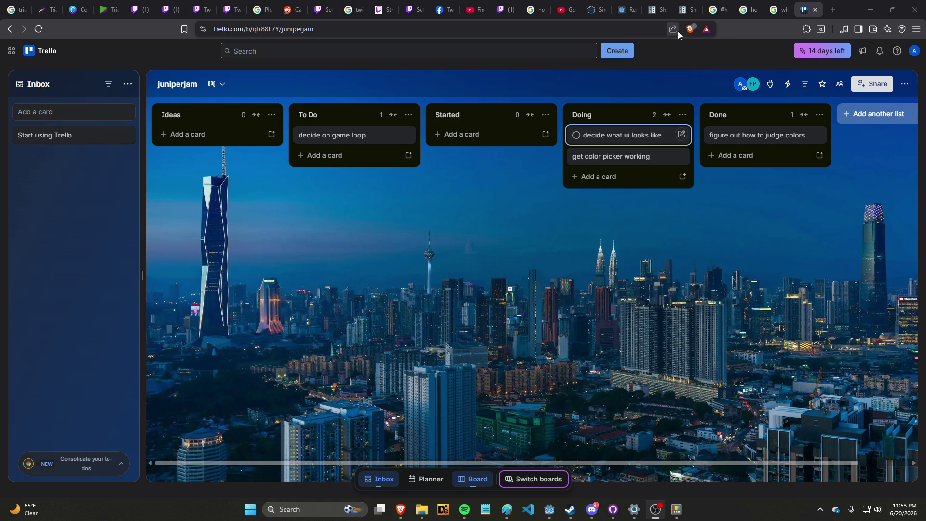
pyautogui.hotkey('ctrl', 't')
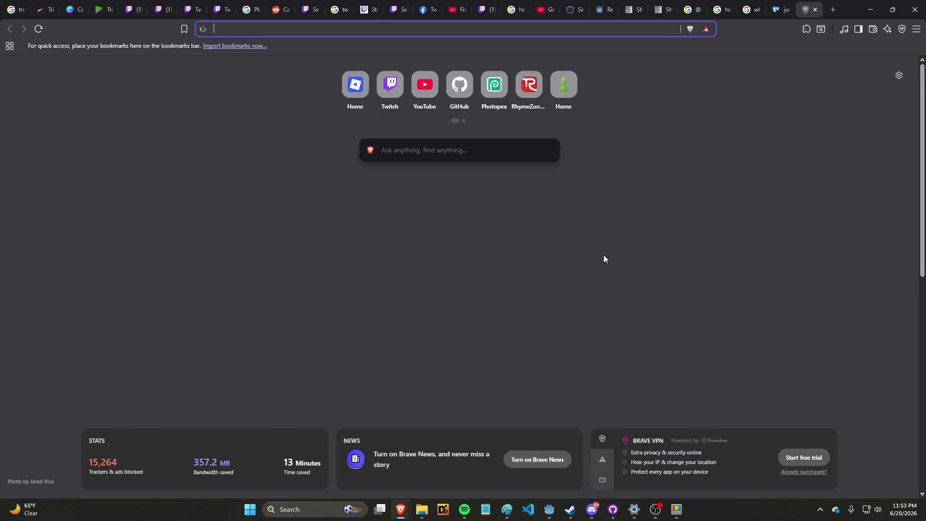
# Step: Search 'how does color picker triangle work' and open the 'SQUARE or TRIANGULAR color picker' short
pyautogui.write('how does color picker')
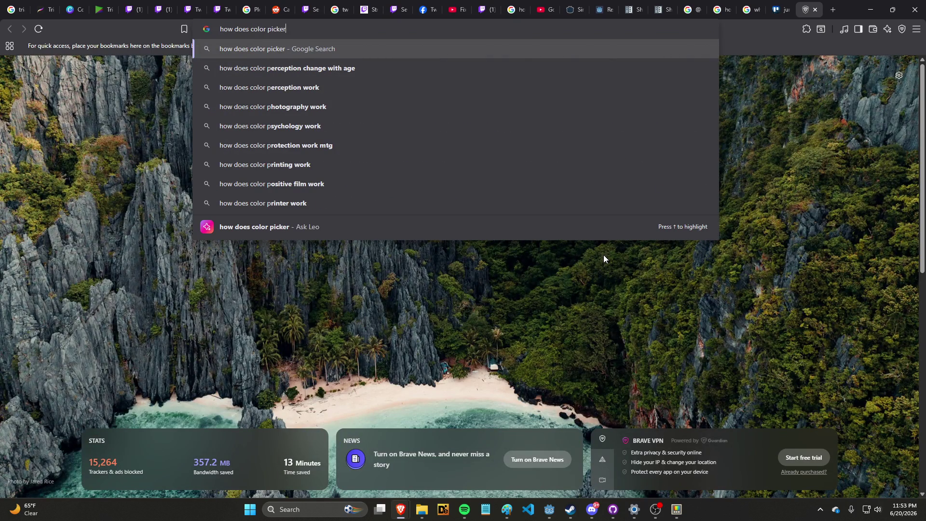
pyautogui.write(' triangle work')
pyautogui.press('Return')
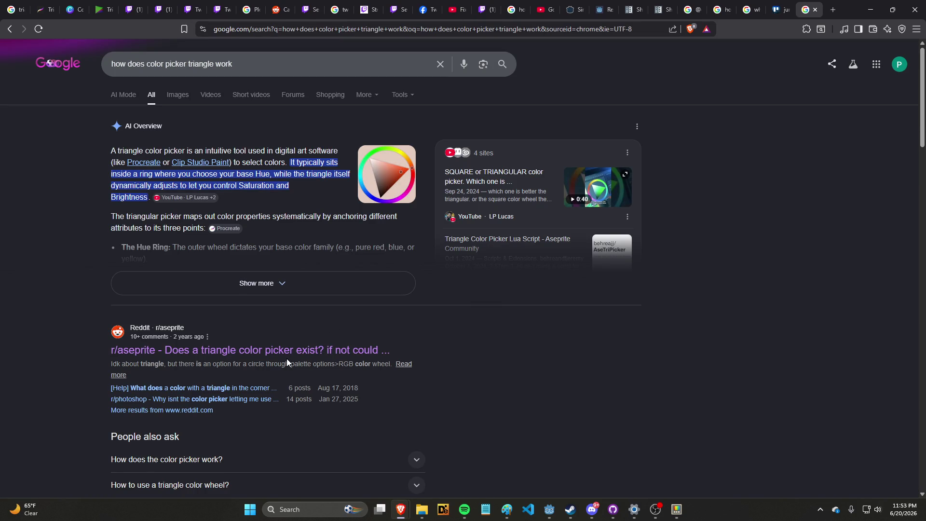
pyautogui.scroll(-7, 287, 359)
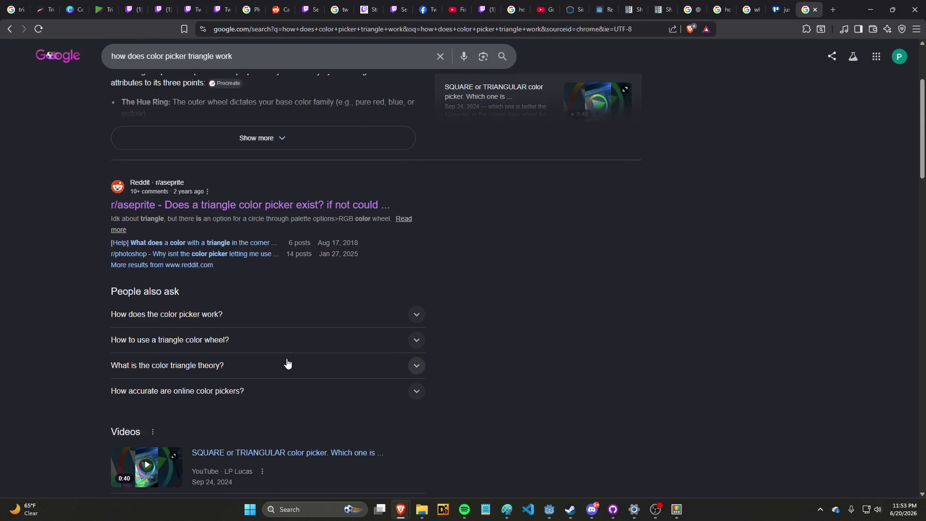
pyautogui.scroll(-2, 287, 362)
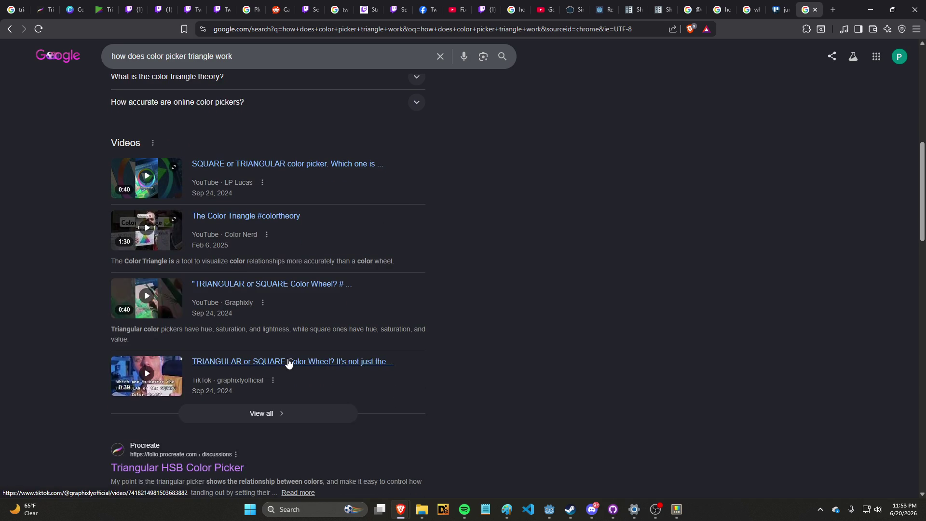
pyautogui.click(329, 177)
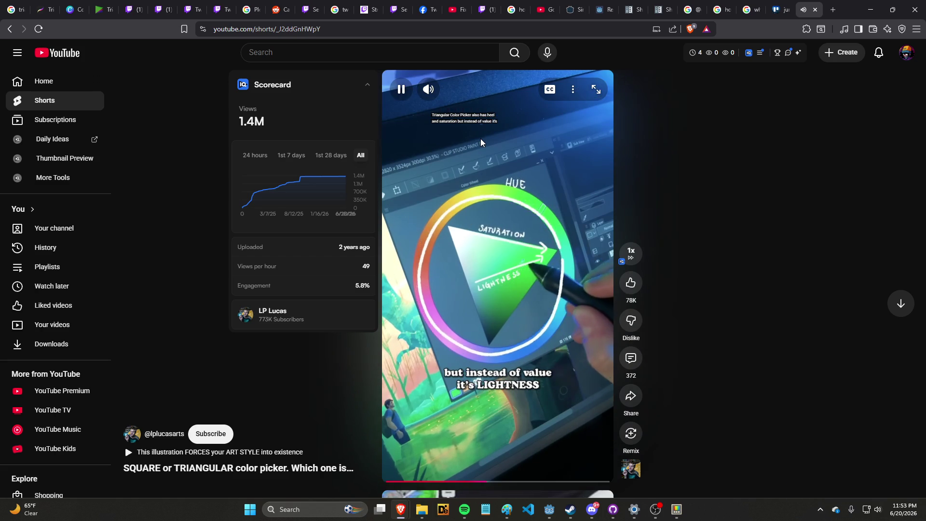
# Step: Pause the short where it explains the triangle picker uses lightness instead of value
pyautogui.click(449, 172)
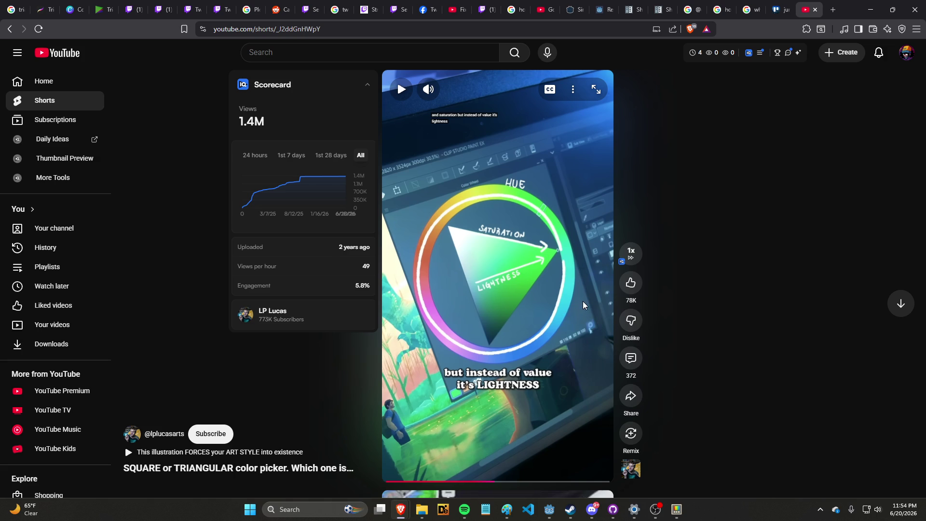
pyautogui.moveTo(509, 509)
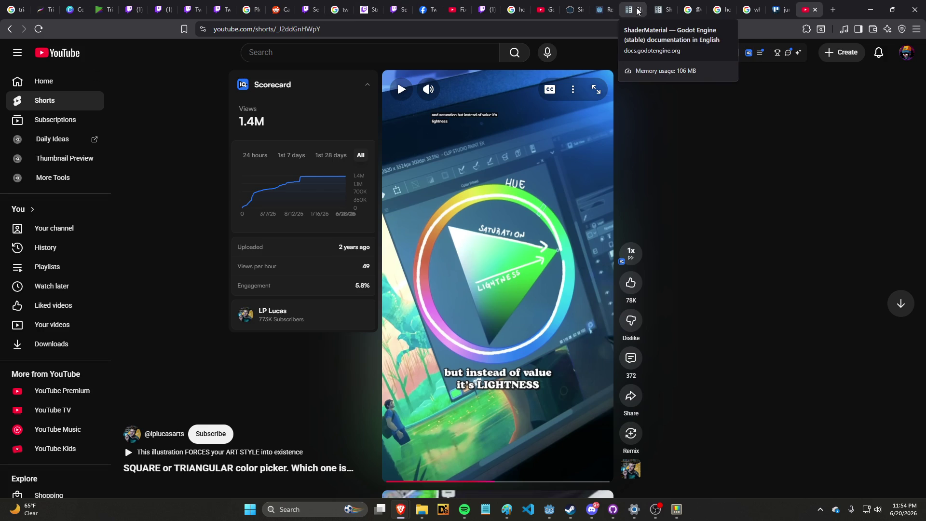
# Step: Bring back the Godot mouse-position search results window and open a new tab in it
pyautogui.moveTo(400, 509)
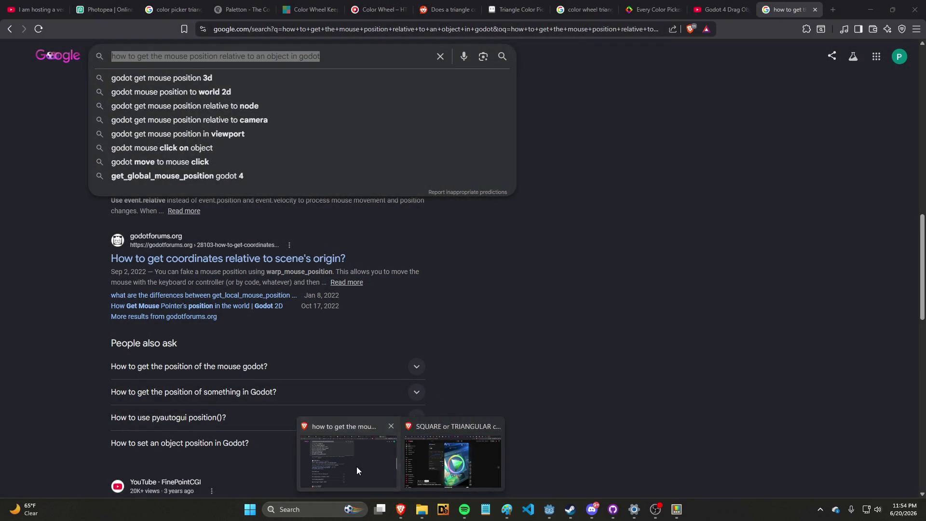
pyautogui.click(357, 466)
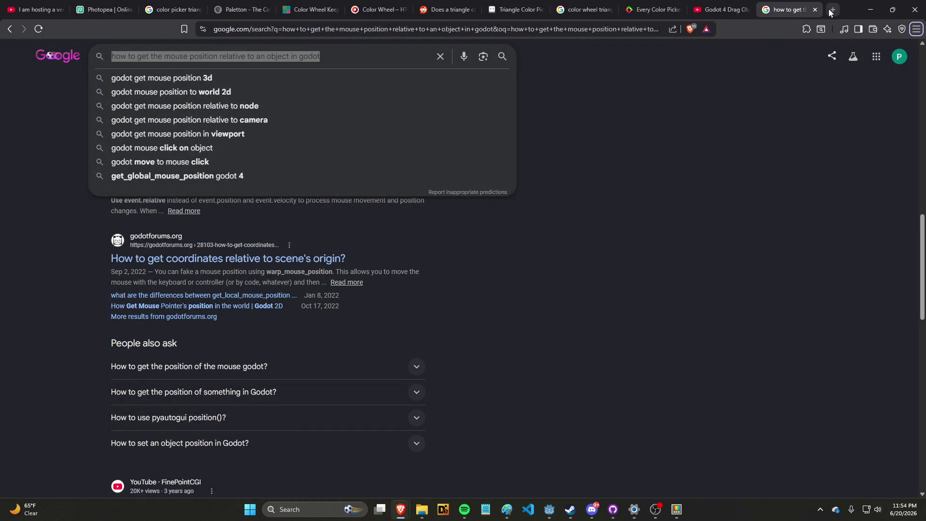
pyautogui.click(829, 12)
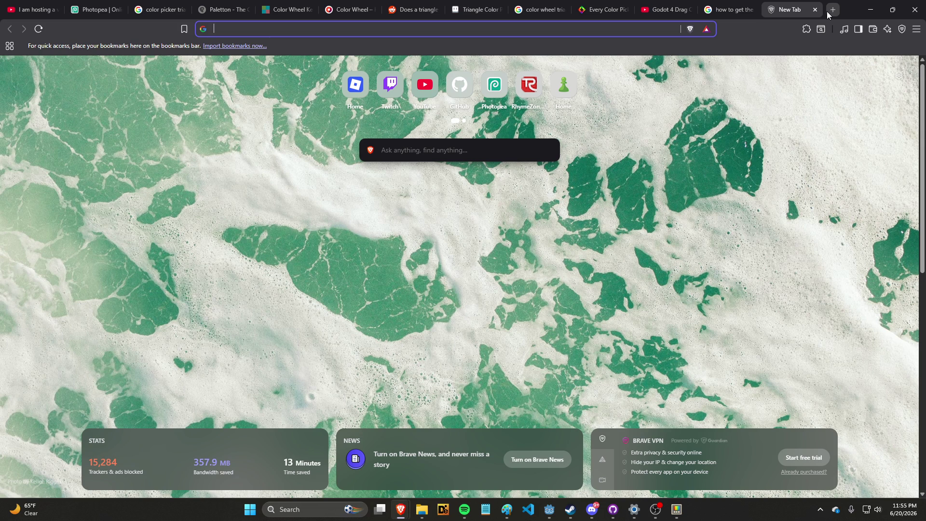
# Step: Load the Onyx screen projection page at 192.168.40.97:8086
pyautogui.write('192.168.40.97:8086')
pyautogui.press('Return')
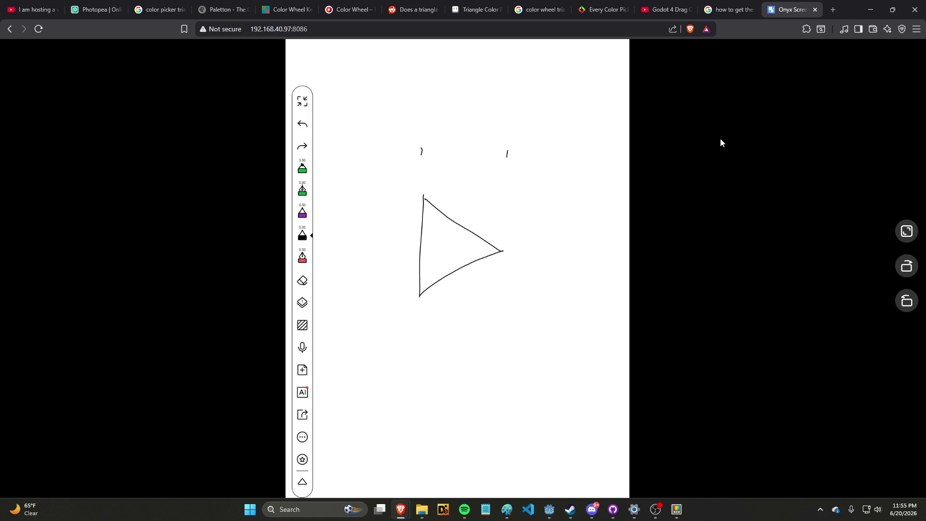
# Step: Leave the Onyx triangle sketch and bring up the YouTube Short comparing square and triangular pickers
pyautogui.click(667, 10)
pyautogui.click(789, 9)
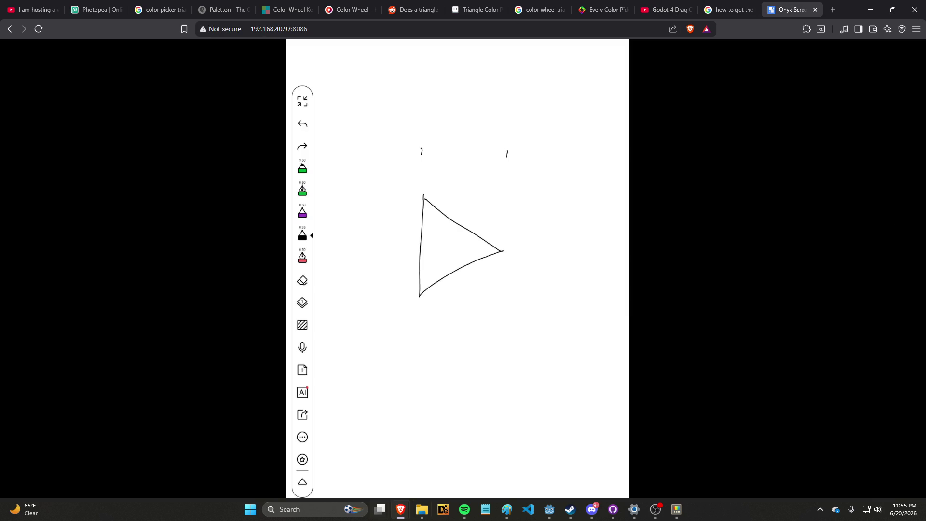
pyautogui.moveTo(399, 512)
pyautogui.click(421, 482)
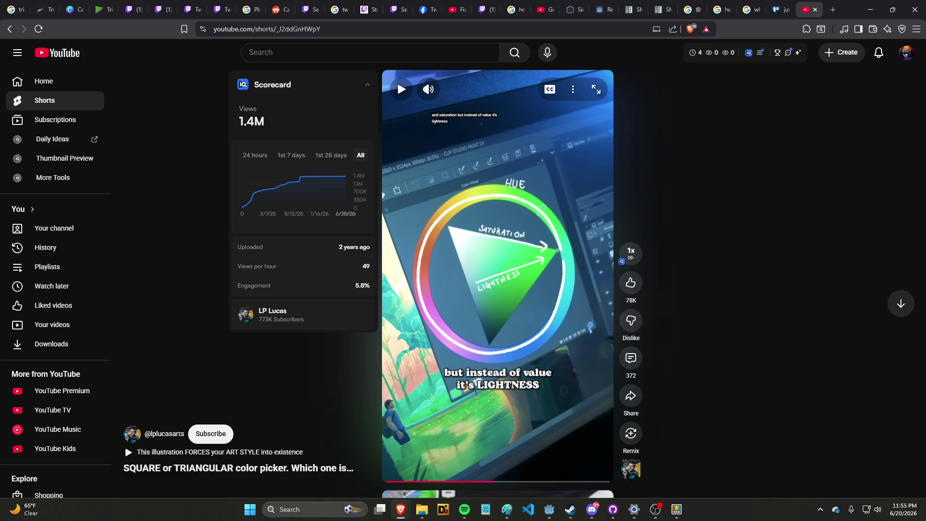
# Step: Pause the Short at 0:19 on the hue-ring and triangle diagram, then return to Godot
pyautogui.click(548, 365)
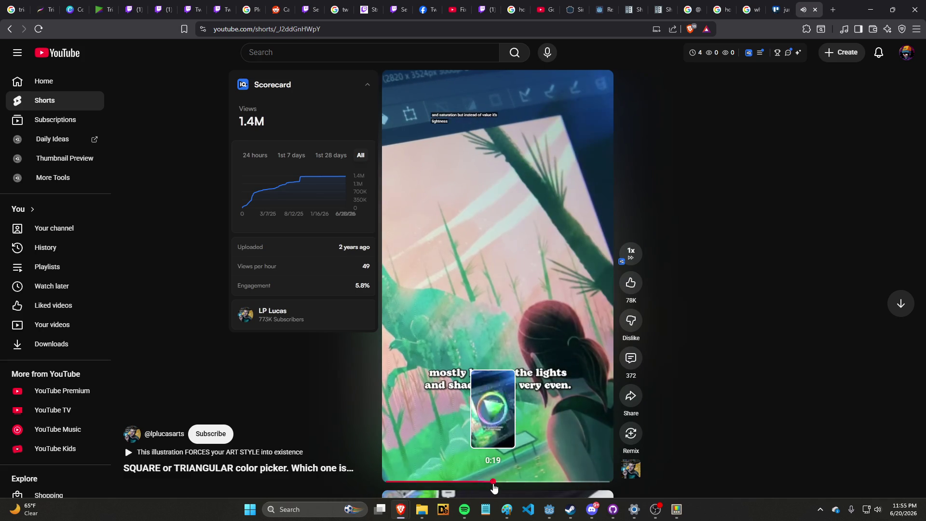
pyautogui.click(493, 481)
pyautogui.click(502, 447)
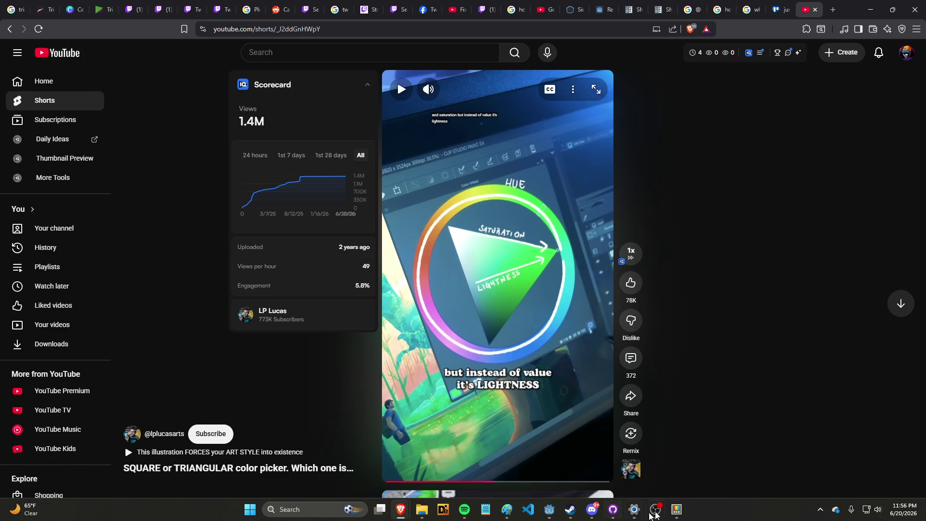
pyautogui.click(549, 510)
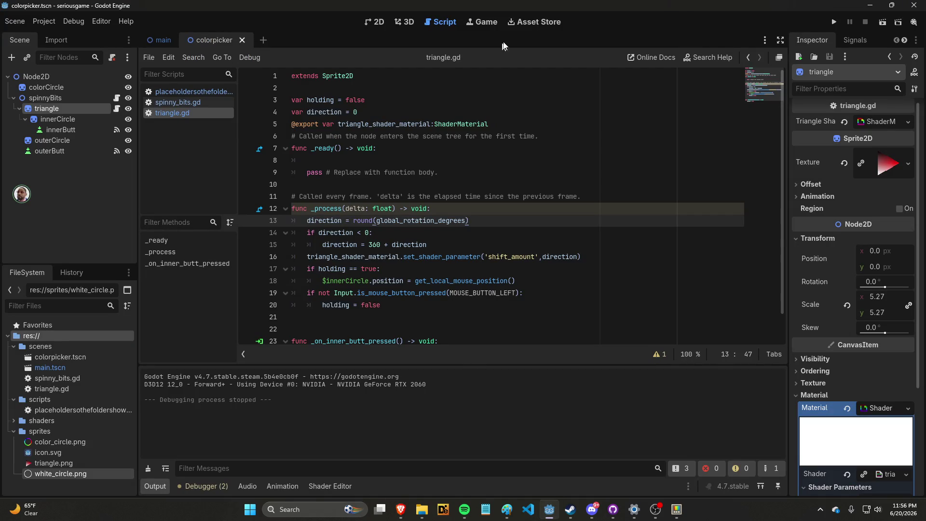
# Step: Open main.tscn in the 2D view and zoom around its colour wheel
pyautogui.click(163, 40)
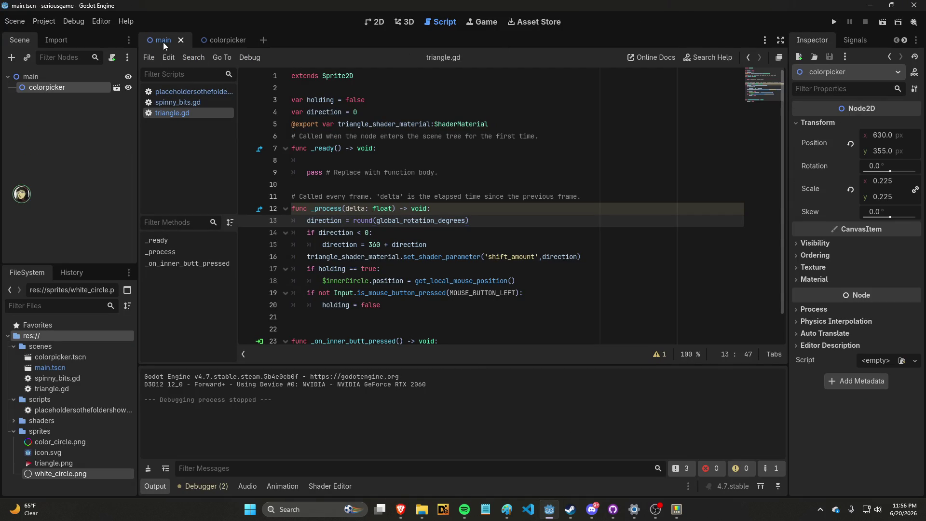
pyautogui.click(376, 22)
pyautogui.scroll(5, 344, 233)
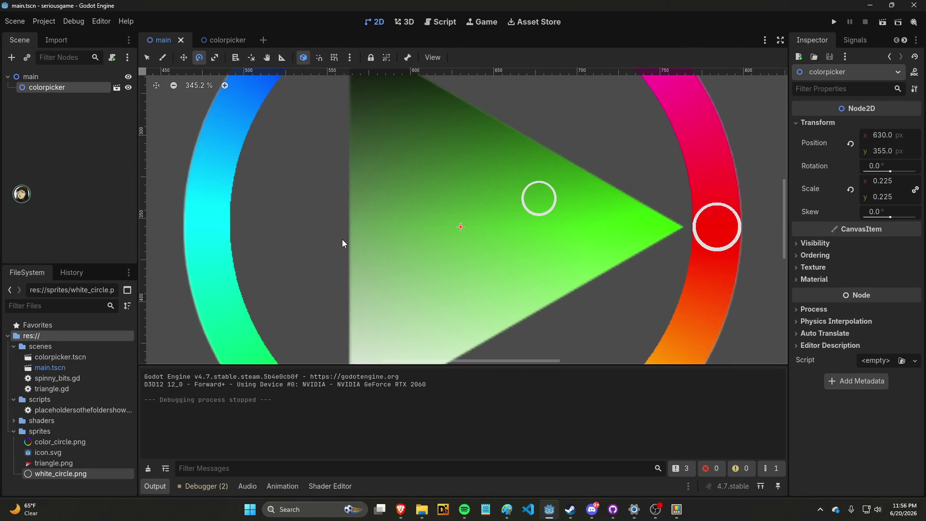
pyautogui.scroll(6, 363, 227)
pyautogui.scroll(-6, 364, 222)
pyautogui.scroll(-3, 363, 222)
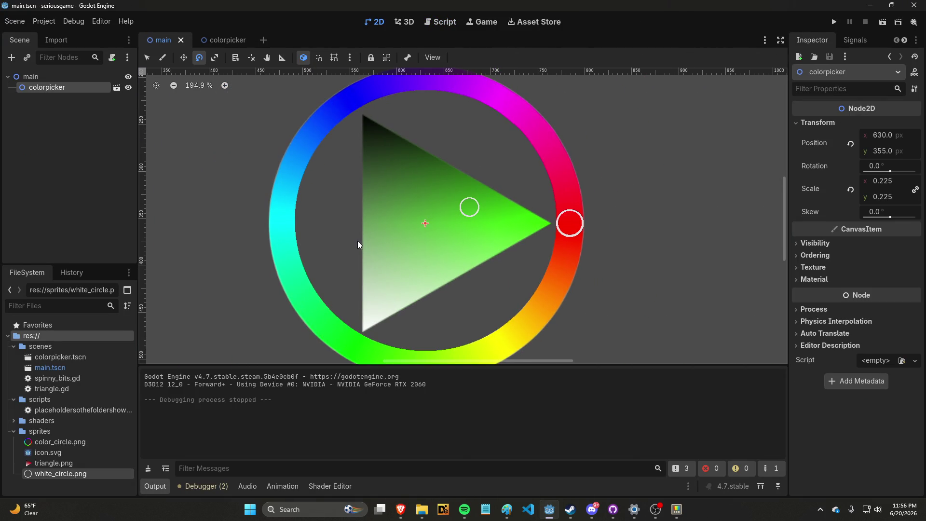
pyautogui.scroll(1, 367, 237)
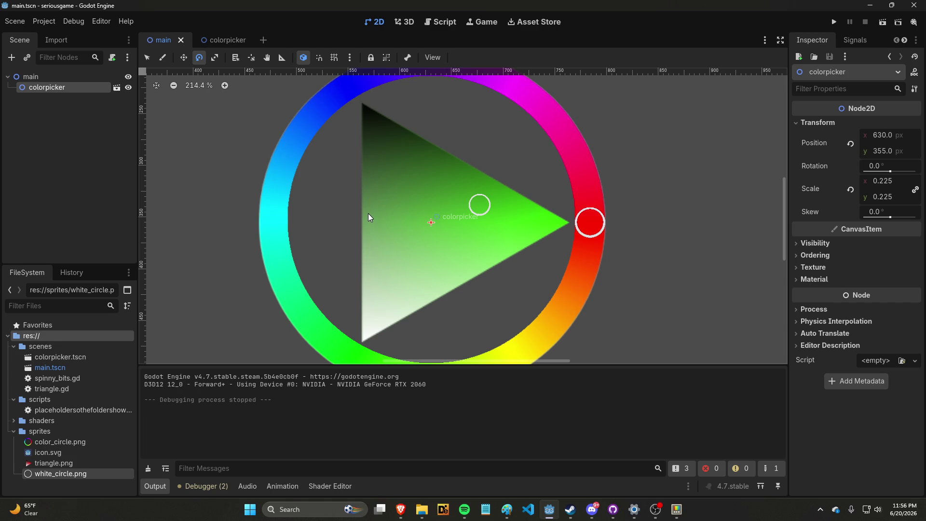
pyautogui.scroll(12, 368, 215)
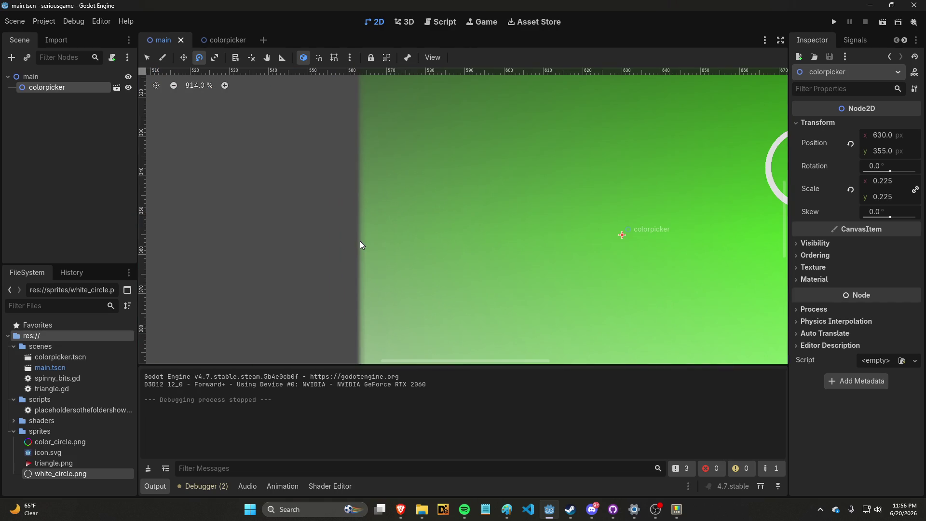
pyautogui.scroll(-14, 359, 246)
pyautogui.scroll(-8, 390, 292)
pyautogui.scroll(9, 385, 314)
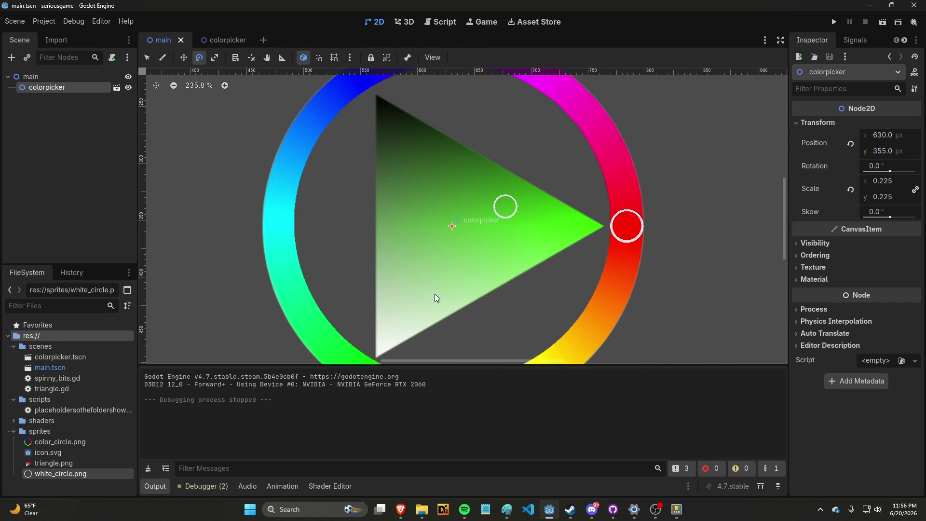
# Step: Test-rotate the colorpicker node, undo it back to 0°, and run the game
pyautogui.moveTo(626, 226)
pyautogui.mouseDown()
pyautogui.moveTo(627, 247)
pyautogui.moveTo(627, 188)
pyautogui.moveTo(516, 123)
pyautogui.moveTo(413, 223)
pyautogui.moveTo(555, 212)
pyautogui.moveTo(508, 198)
pyautogui.mouseUp()
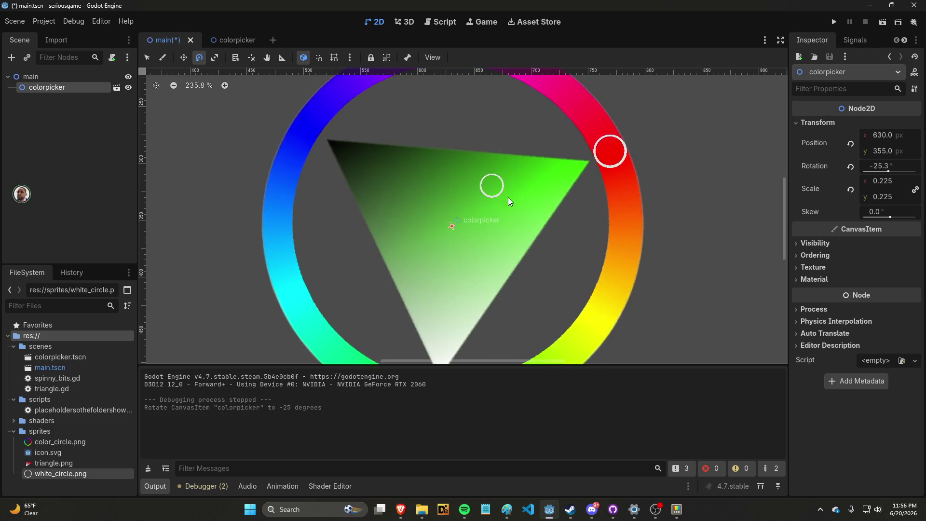
pyautogui.hotkey('ctrl', 'z')
pyautogui.click(834, 21)
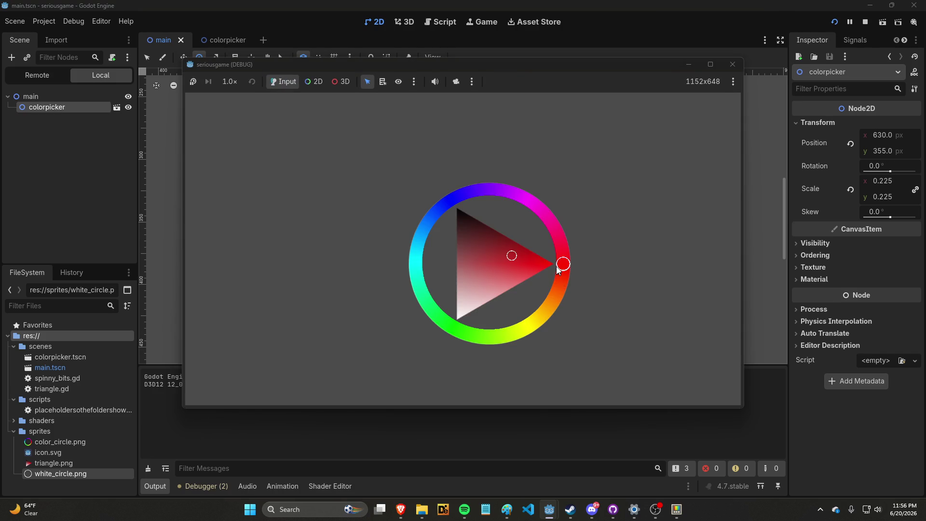
# Step: Swing the hue handle red to yellow to magenta, move the selector, then return to the browser
pyautogui.moveTo(563, 263)
pyautogui.mouseDown()
pyautogui.moveTo(537, 318)
pyautogui.moveTo(500, 332)
pyautogui.moveTo(536, 307)
pyautogui.moveTo(555, 246)
pyautogui.moveTo(547, 225)
pyautogui.moveTo(536, 212)
pyautogui.moveTo(477, 204)
pyautogui.moveTo(430, 230)
pyautogui.moveTo(419, 273)
pyautogui.moveTo(479, 283)
pyautogui.moveTo(513, 306)
pyautogui.moveTo(514, 256)
pyautogui.moveTo(461, 259)
pyautogui.moveTo(490, 281)
pyautogui.mouseUp()
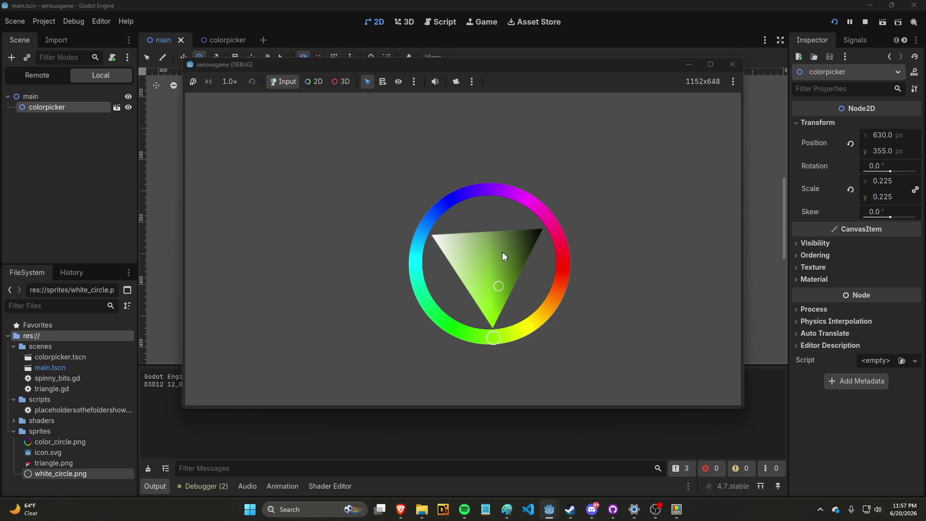
pyautogui.moveTo(499, 289)
pyautogui.mouseDown()
pyautogui.moveTo(513, 295)
pyautogui.moveTo(519, 241)
pyautogui.moveTo(482, 245)
pyautogui.moveTo(476, 267)
pyautogui.moveTo(487, 273)
pyautogui.moveTo(486, 261)
pyautogui.moveTo(513, 260)
pyautogui.moveTo(482, 256)
pyautogui.moveTo(483, 223)
pyautogui.moveTo(521, 242)
pyautogui.moveTo(480, 258)
pyautogui.moveTo(473, 285)
pyautogui.moveTo(565, 274)
pyautogui.moveTo(428, 304)
pyautogui.moveTo(425, 236)
pyautogui.moveTo(475, 227)
pyautogui.moveTo(536, 280)
pyautogui.moveTo(533, 335)
pyautogui.moveTo(458, 339)
pyautogui.mouseUp()
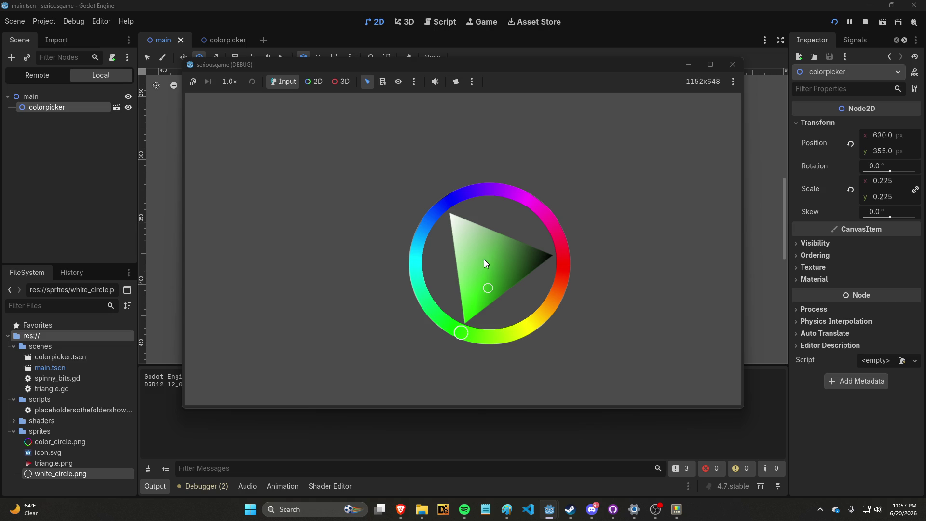
pyautogui.moveTo(489, 291); pyautogui.dragTo(299, 292)
pyautogui.moveTo(461, 333)
pyautogui.mouseDown()
pyautogui.moveTo(523, 281)
pyautogui.moveTo(458, 252)
pyautogui.moveTo(498, 302)
pyautogui.moveTo(481, 252)
pyautogui.moveTo(482, 277)
pyautogui.moveTo(470, 277)
pyautogui.mouseUp()
pyautogui.moveTo(432, 247); pyautogui.dragTo(492, 259)
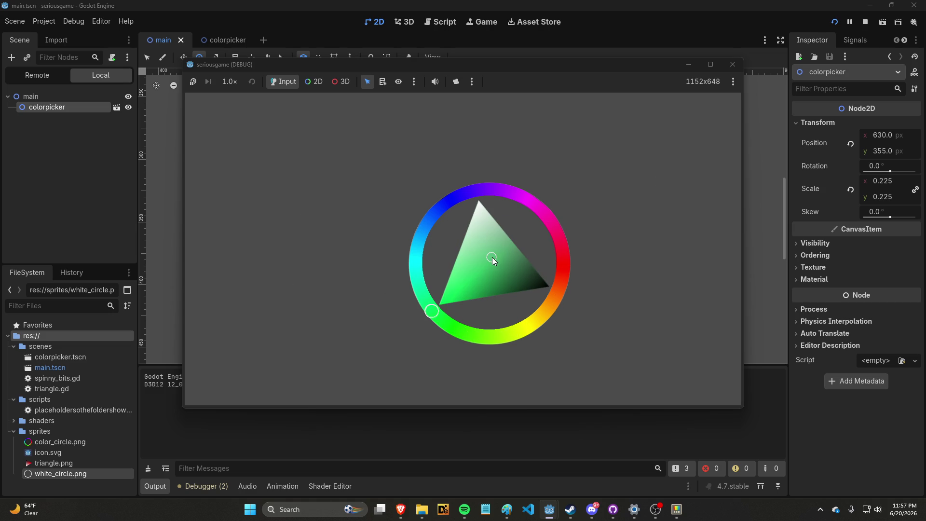
pyautogui.moveTo(400, 509)
pyautogui.click(439, 473)
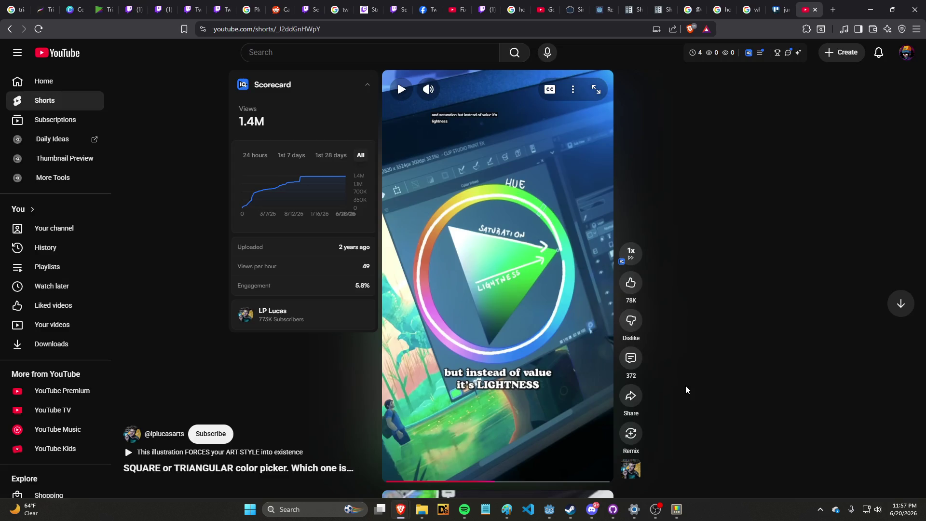
# Step: Close the YouTube Short tab and discard a half-typed new search tab
pyautogui.hotkey('ctrl', 'w')
pyautogui.hotkey('ctrl', 't')
pyautogui.write('how to givea')
pyautogui.hotkey('ctrl', 'w')
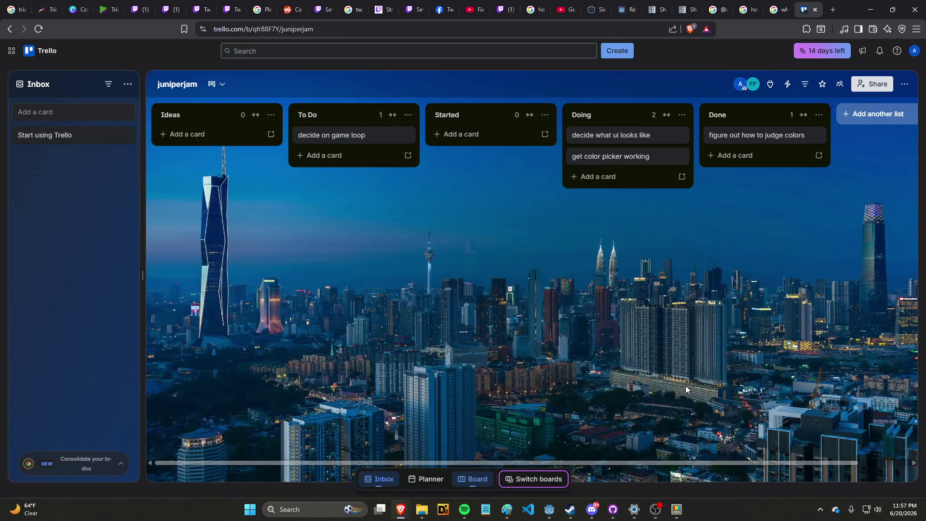
# Step: Close all the leftover old tabs on the left, including Twitch and Google
pyautogui.click(24, 13)
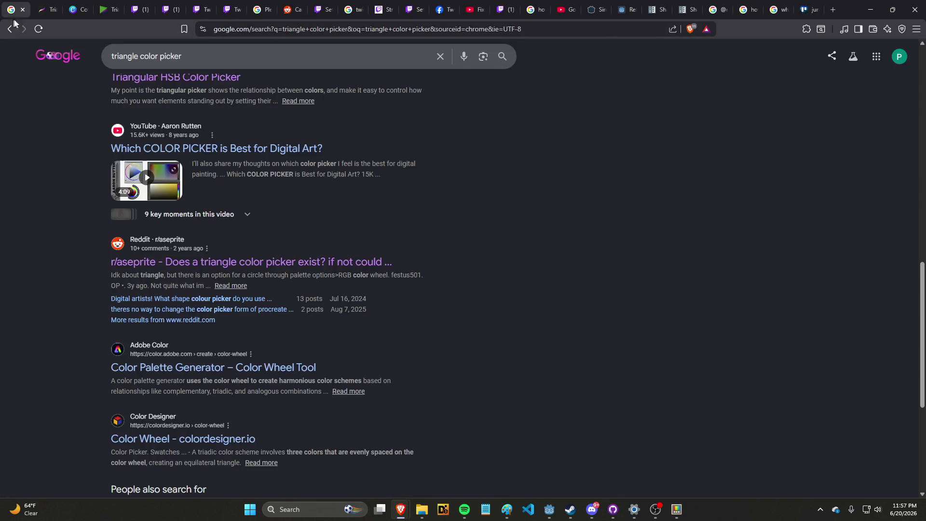
pyautogui.click(24, 12)
pyautogui.click(24, 13)
pyautogui.click(24, 12)
pyautogui.click(24, 12)
pyautogui.click(24, 13)
pyautogui.click(24, 13)
pyautogui.click(24, 12)
pyautogui.click(24, 13)
pyautogui.click(24, 12)
pyautogui.click(25, 13)
pyautogui.click(24, 12)
pyautogui.click(25, 12)
pyautogui.click(24, 12)
pyautogui.click(24, 13)
pyautogui.click(25, 12)
pyautogui.click(28, 10)
pyautogui.click(28, 10)
# Step: From the juniperjam Trello tab, open a new tab and begin typing 'how to'
pyautogui.click(258, 8)
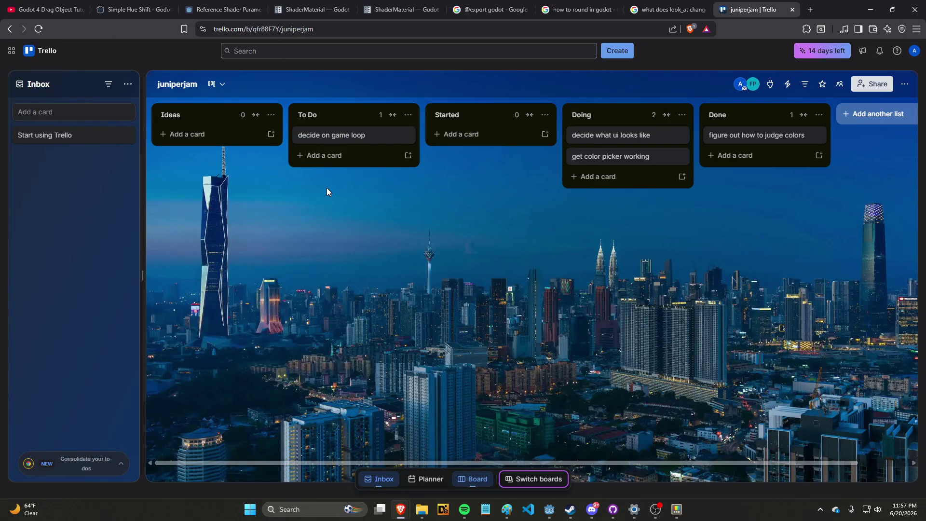
pyautogui.hotkey('ctrl', 't')
pyautogui.write('how to')
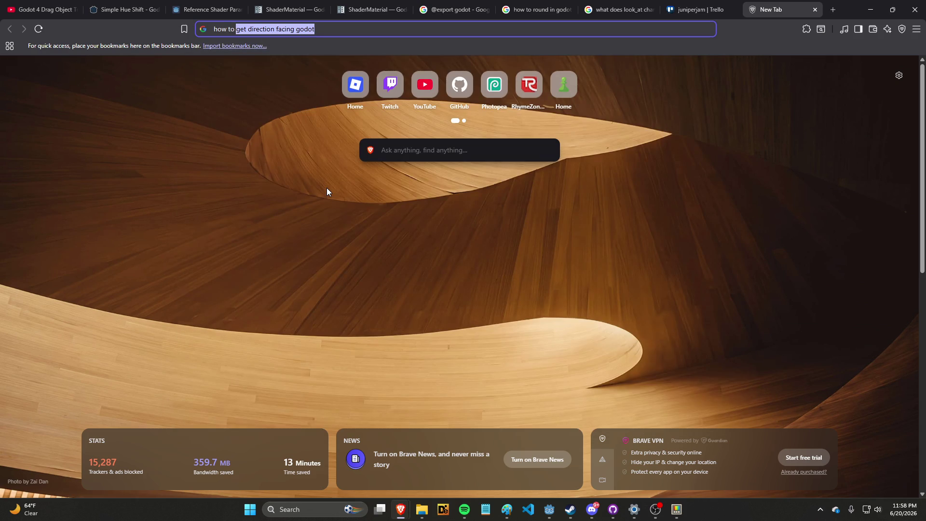
# Step: Search 'how to give a draggable object boundaries in godot' and open the Drag & Drop in Godot 4 video
pyautogui.write('give a ')
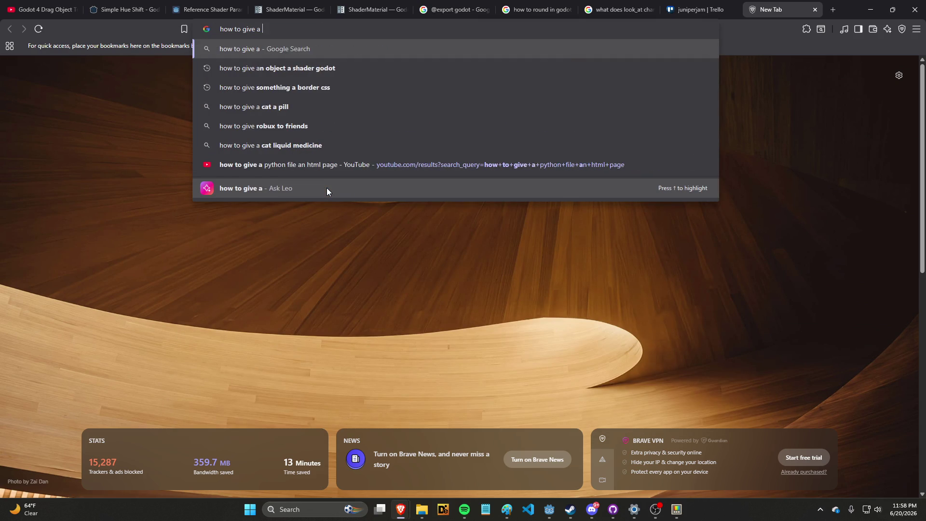
pyautogui.write('draggable')
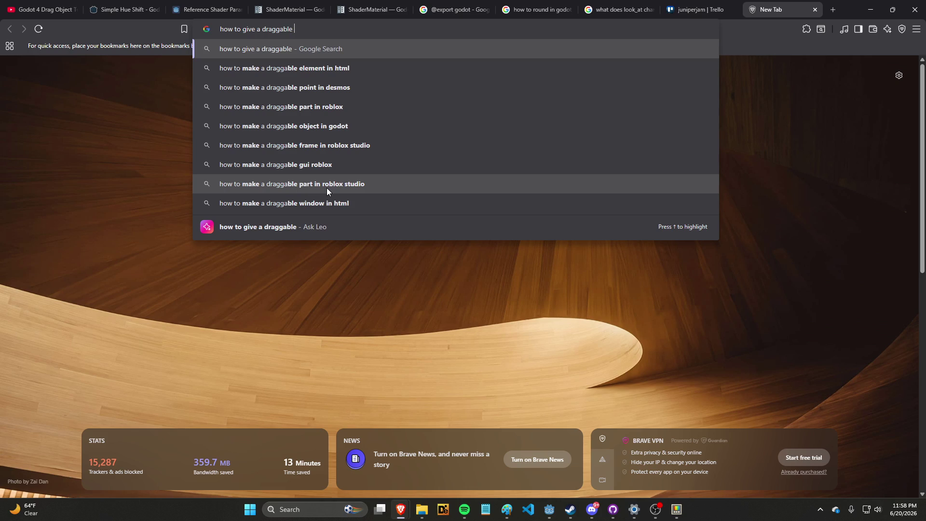
pyautogui.write(' object')
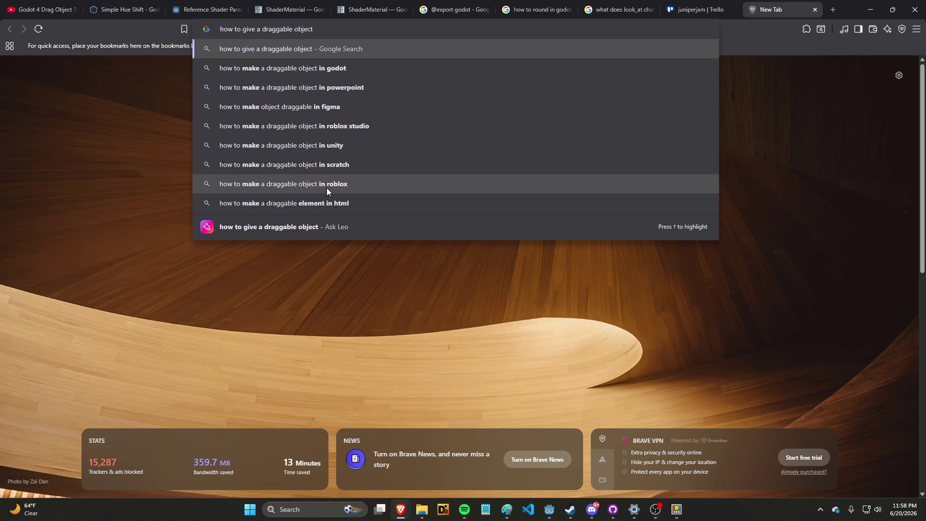
pyautogui.write(' boundarie')
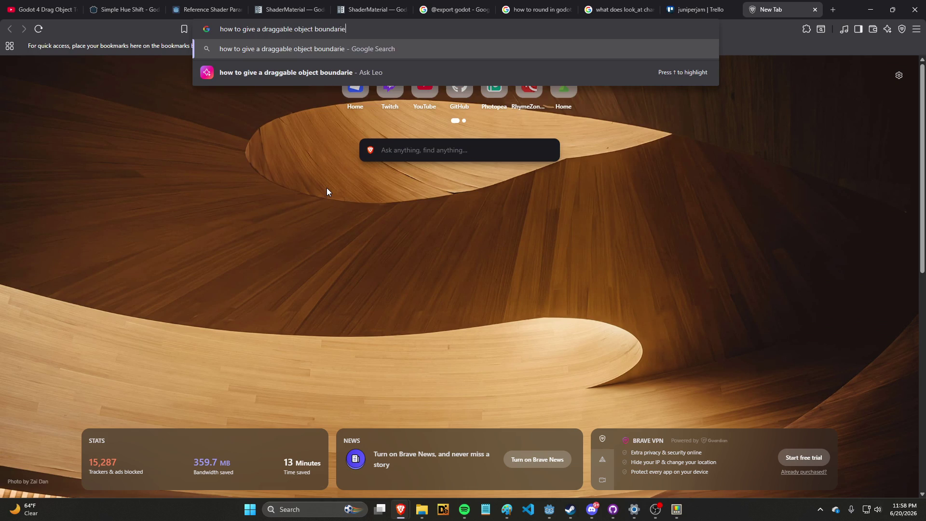
pyautogui.write('s in godot')
pyautogui.press('Return')
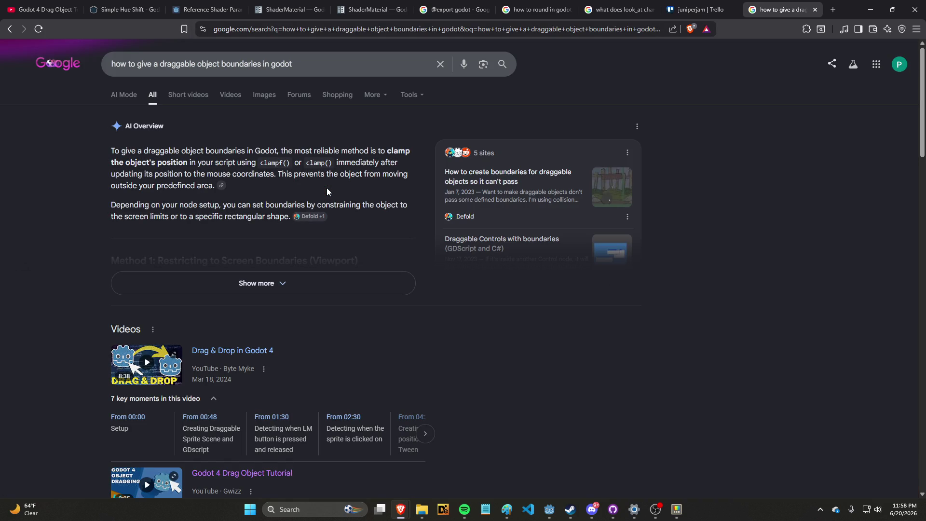
pyautogui.scroll(-4, 313, 198)
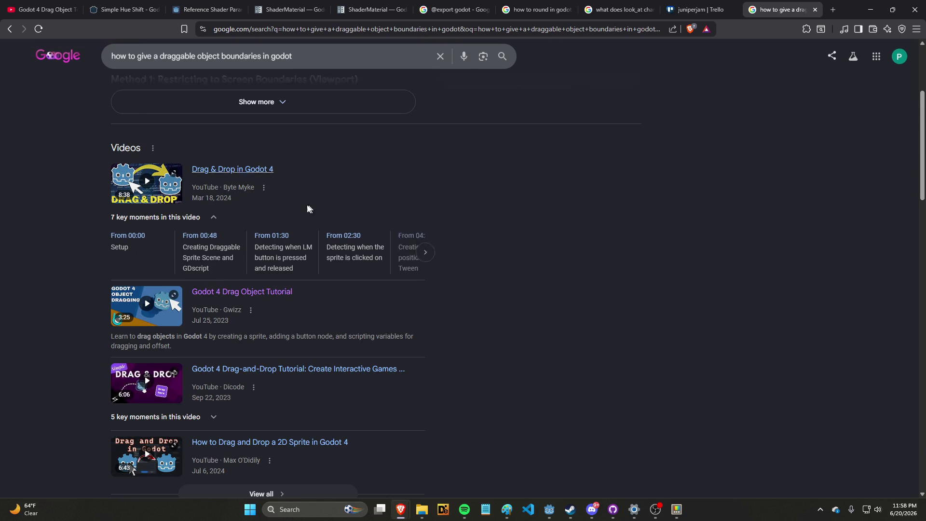
pyautogui.click(240, 169)
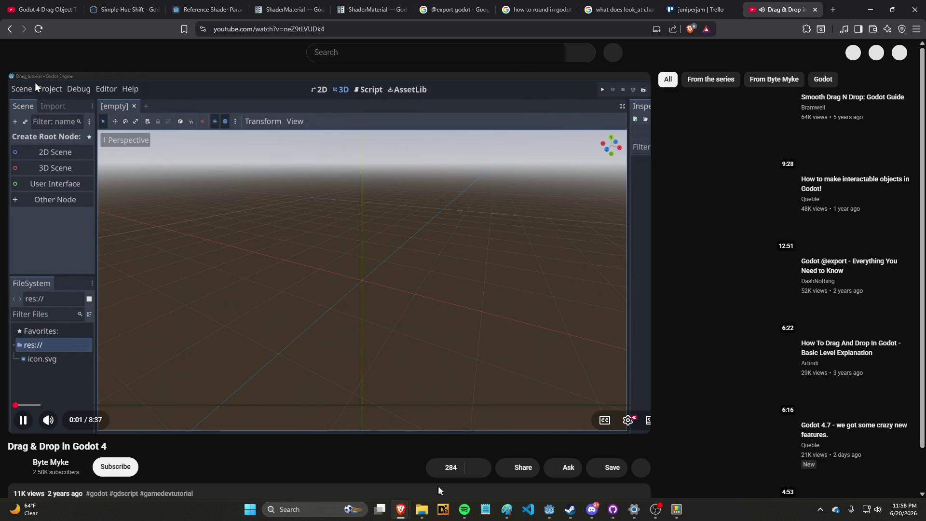
# Step: Leave the Drag & Drop tutorial paused at 0:19 and switch back to the Godot editor
pyautogui.moveTo(570, 510)
pyautogui.moveTo(598, 515)
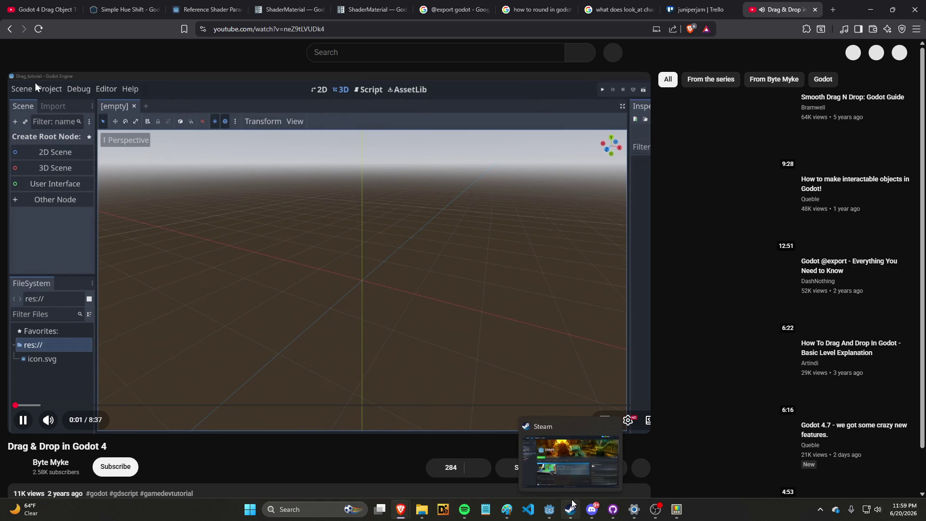
pyautogui.moveTo(403, 510)
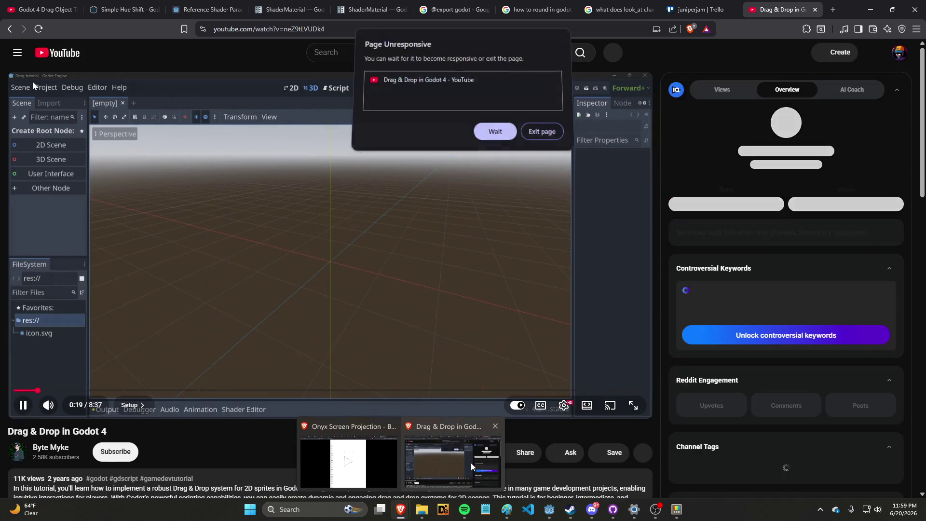
pyautogui.press('space')
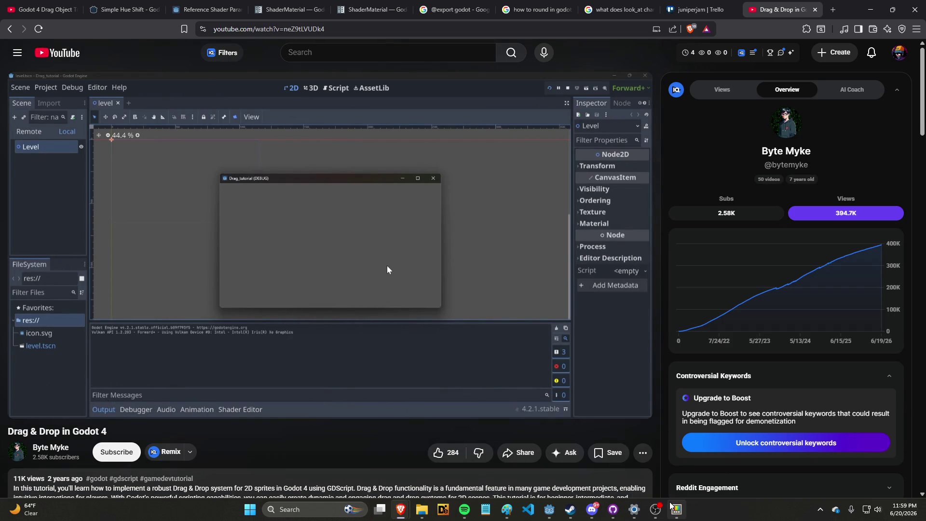
pyautogui.moveTo(648, 502)
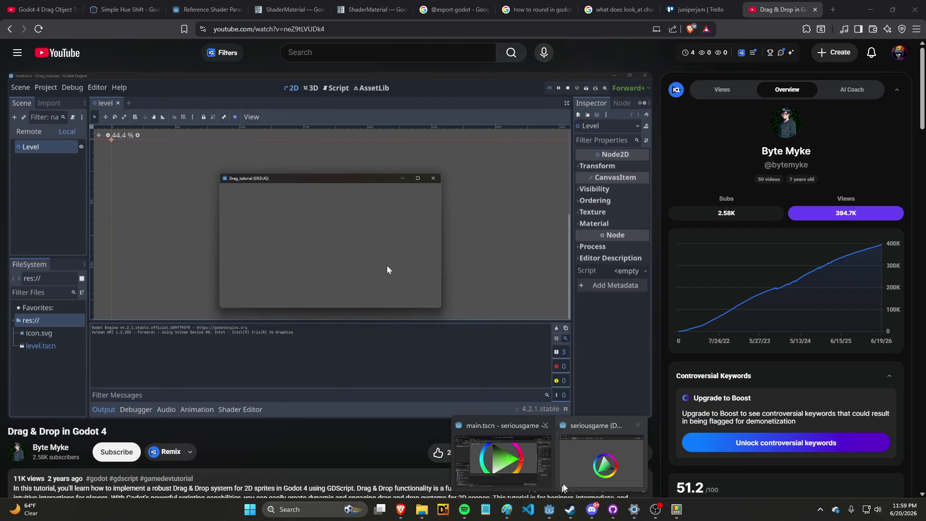
pyautogui.click(513, 476)
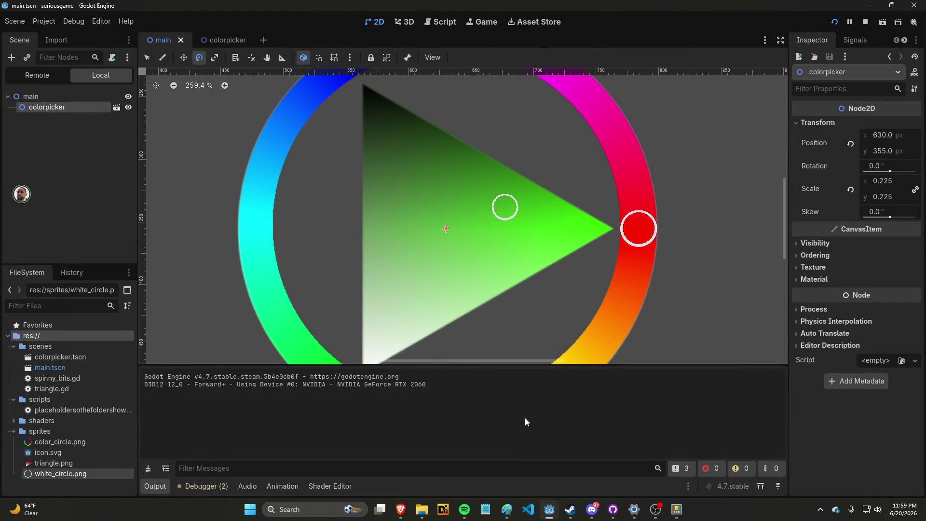
# Step: Zoom in and out over the triangle colour picker scene in the 2D viewport
pyautogui.click(612, 510)
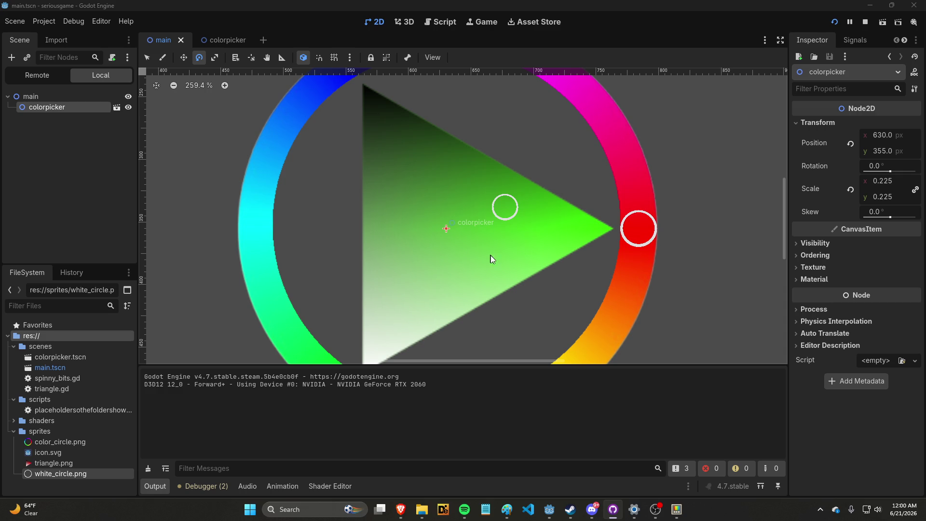
pyautogui.scroll(-9, 496, 280)
pyautogui.scroll(5, 456, 275)
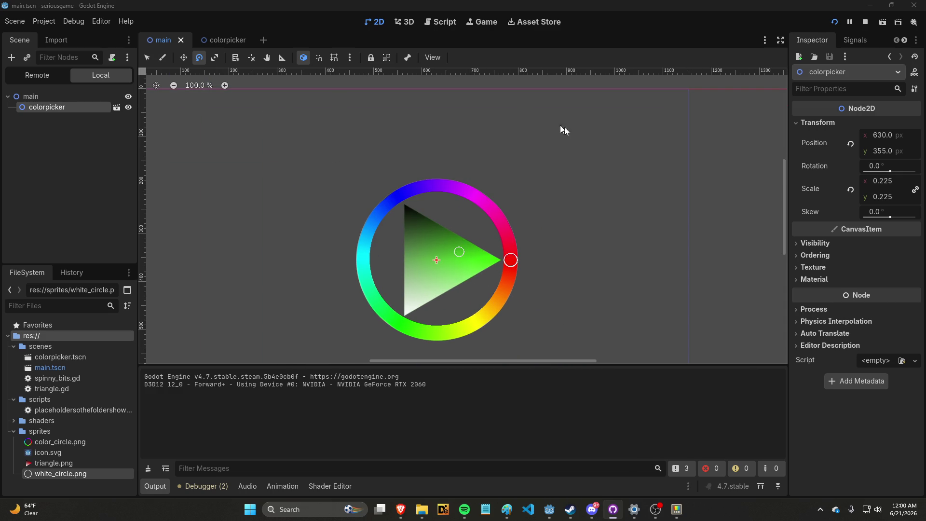
pyautogui.scroll(2, 501, 264)
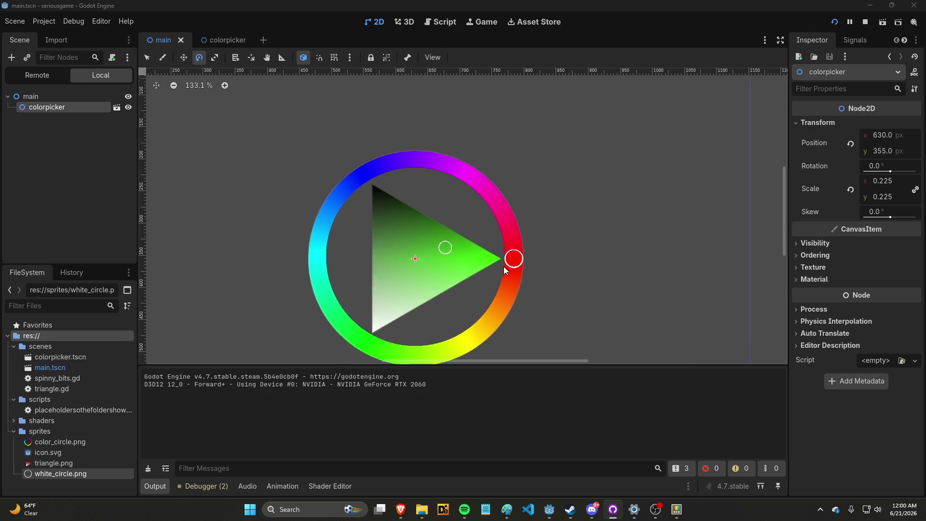
pyautogui.scroll(-2, 518, 262)
pyautogui.scroll(2, 518, 263)
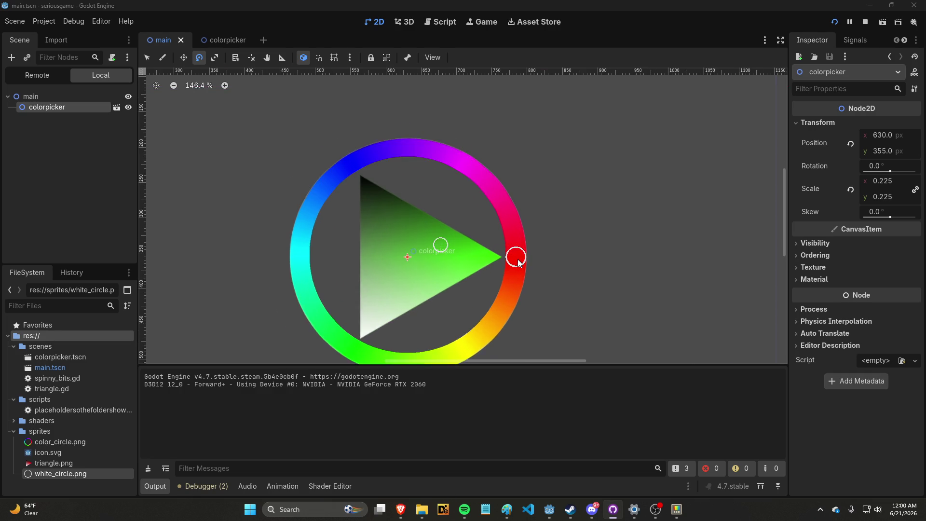
pyautogui.scroll(-3, 518, 263)
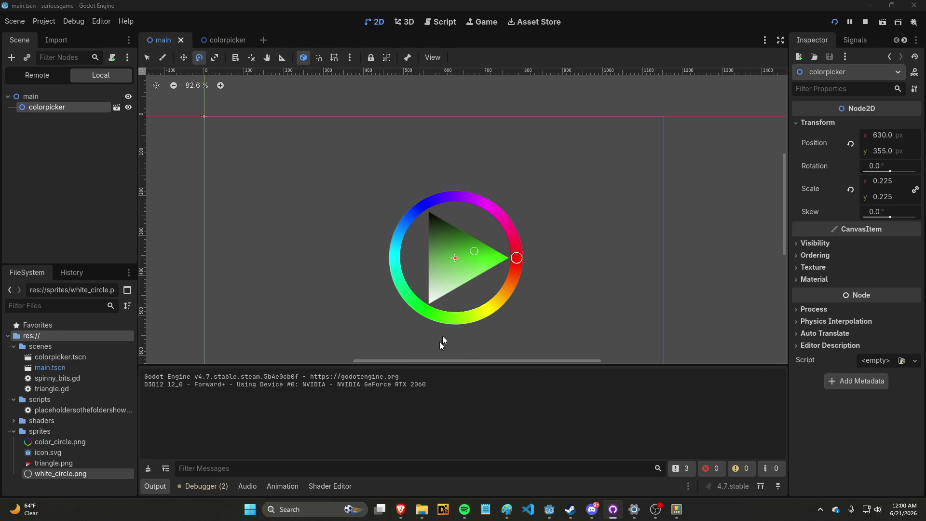
# Step: Bring the Onyx Screen Projection triangle sketch to the front in the browser
pyautogui.moveTo(401, 509)
pyautogui.moveTo(425, 473)
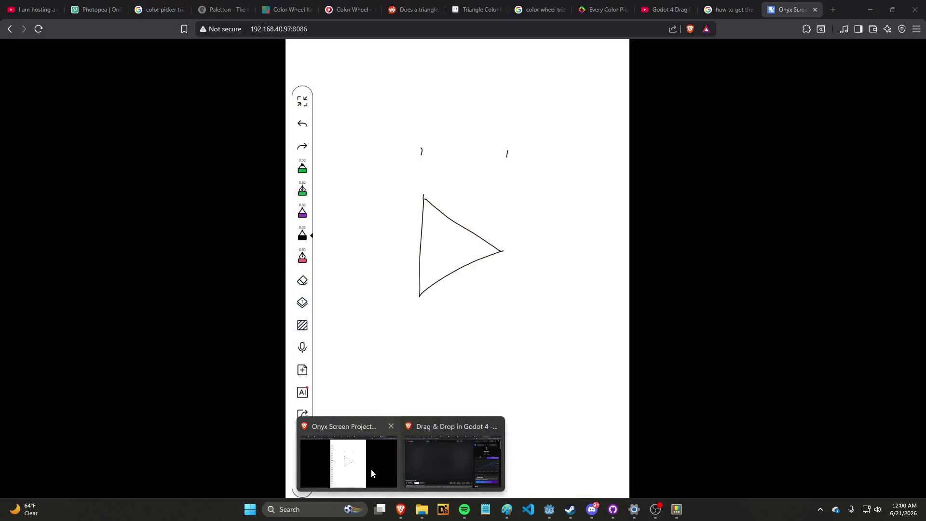
pyautogui.click(372, 469)
pyautogui.hotkey('alt', 'Tab')
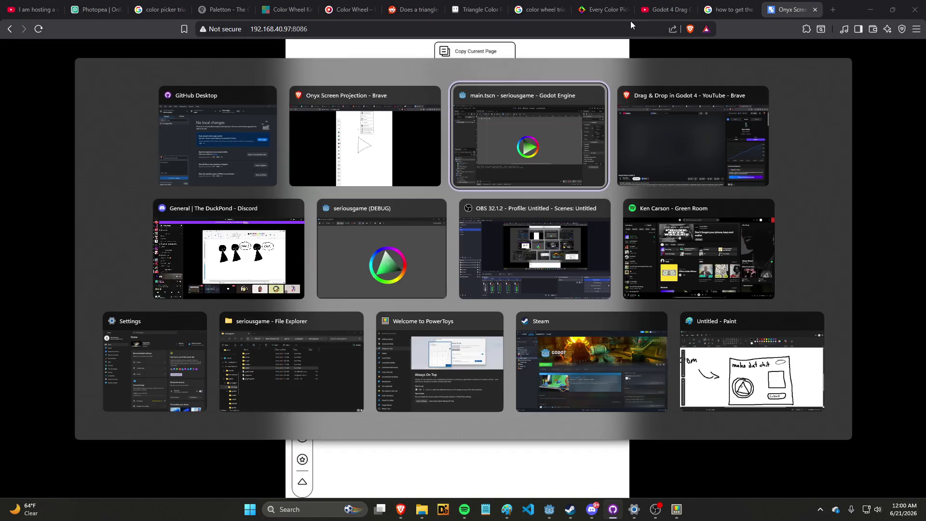
pyautogui.hotkey('alt', 'Tab')
pyautogui.hotkey('alt', 'Tab')
pyautogui.hotkey('alt', 'Tab')
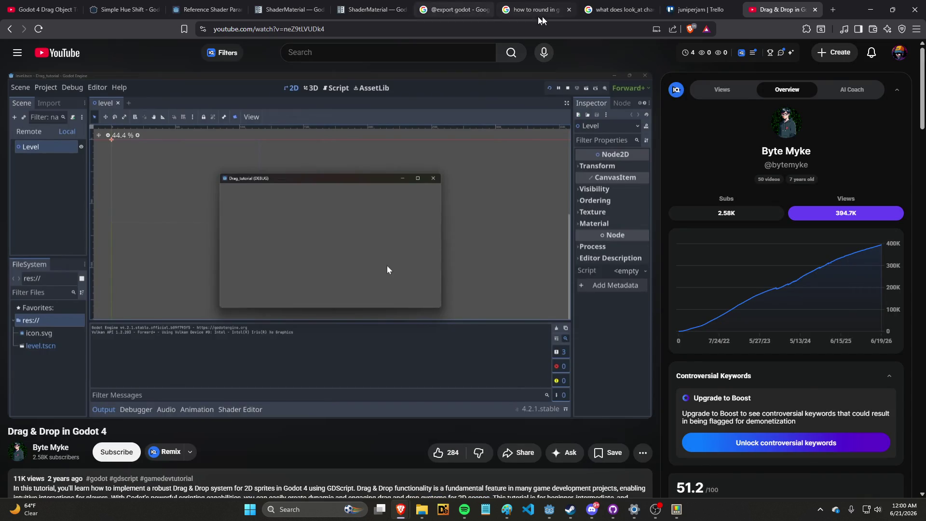
# Step: On the reloaded juniperjam board, add a To Do card 'random color generation for rooms'
pyautogui.click(697, 9)
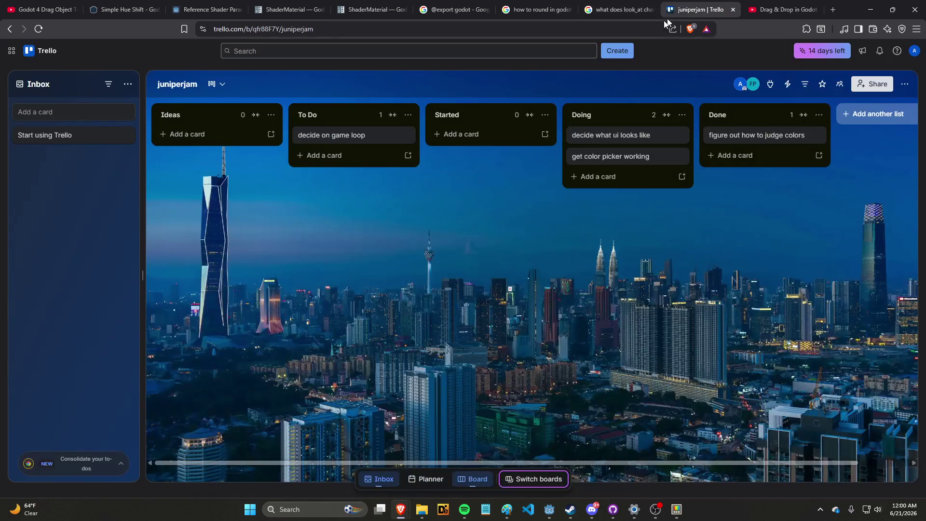
pyautogui.click(313, 156)
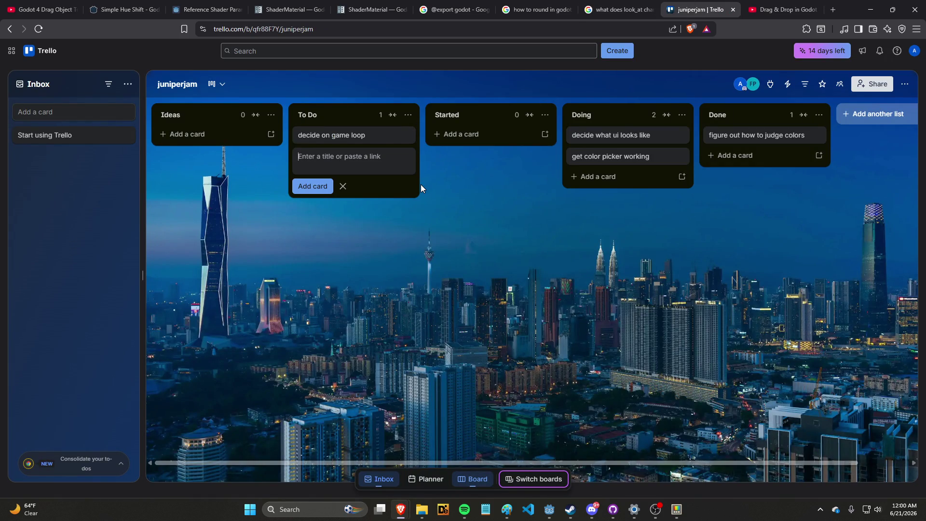
pyautogui.press('F5')
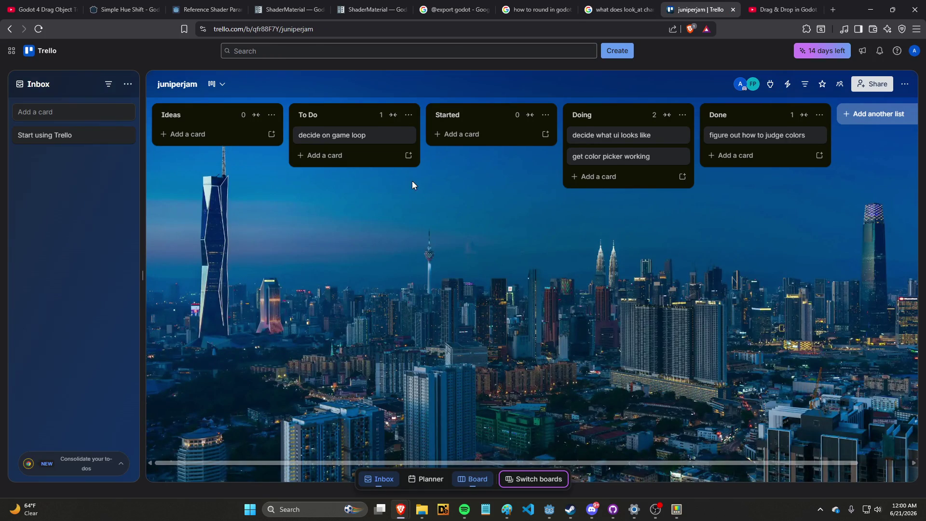
pyautogui.click(360, 157)
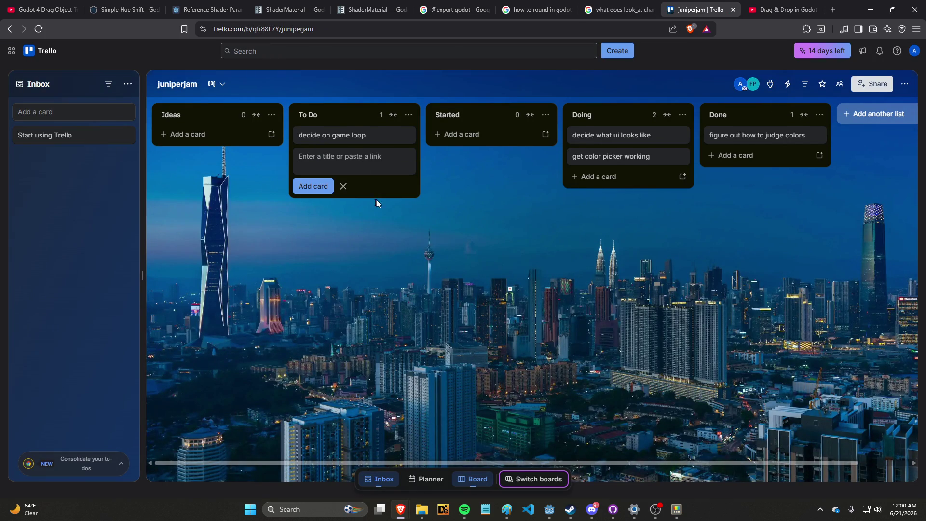
pyautogui.click(457, 209)
pyautogui.click(352, 154)
pyautogui.write('random colo')
pyautogui.write('r generation')
pyautogui.write(' for rooms')
pyautogui.press('Return')
# Step: Add a second To Do card titled 'room generation'
pyautogui.write('room gfen')
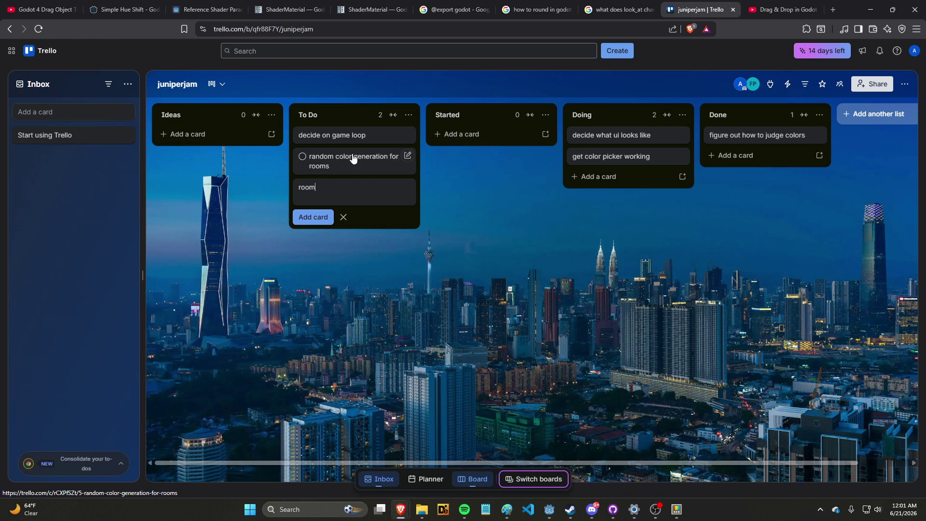
pyautogui.press('BackSpace')
pyautogui.press('BackSpace')
pyautogui.press('BackSpace')
pyautogui.write('eneration')
pyautogui.press('Return')
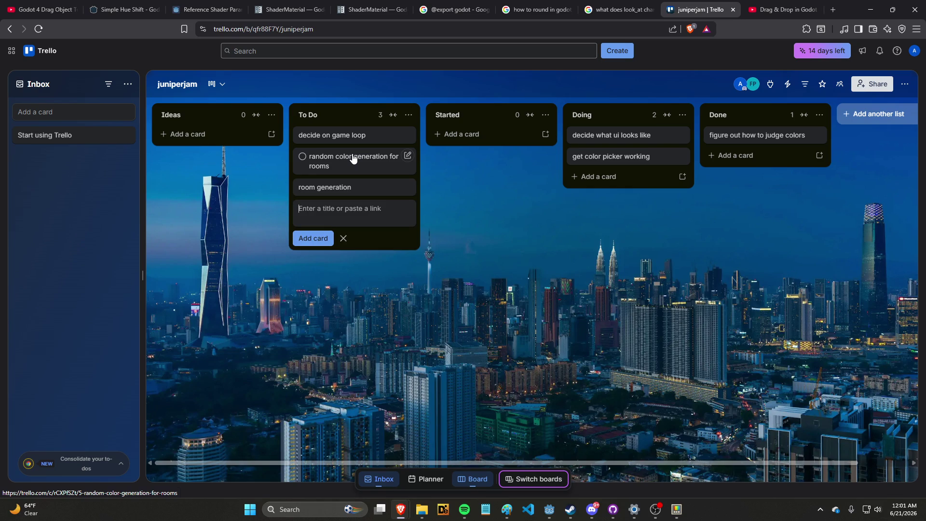
# Step: Reload the board, open and close the room generation card, then bring up the running game
pyautogui.press('F5')
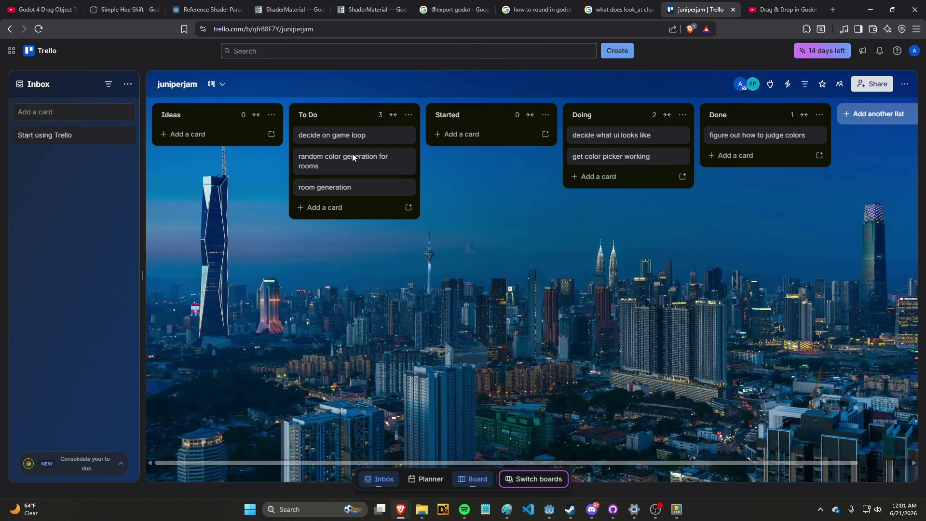
pyautogui.click(351, 189)
pyautogui.click(340, 324)
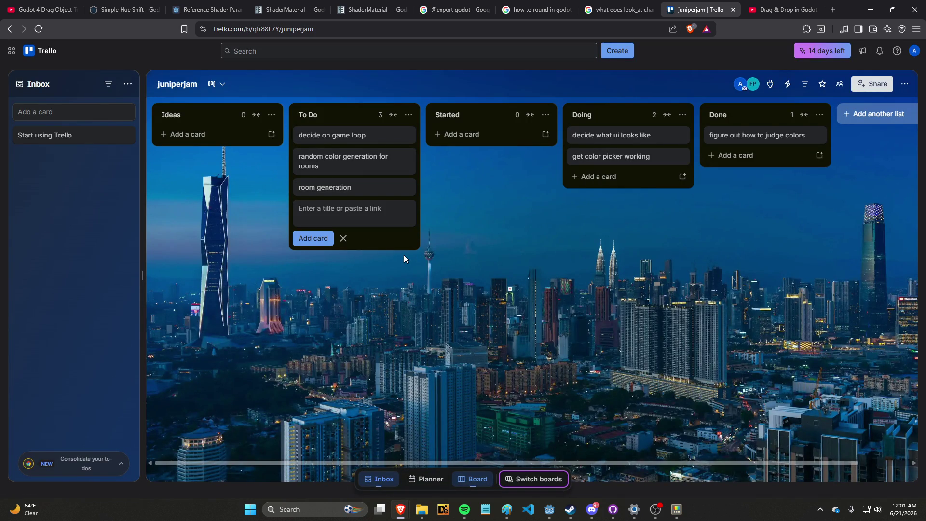
pyautogui.hotkey('alt', 'Tab')
pyautogui.hotkey('alt', 'Tab')
pyautogui.hotkey('alt', 'Tab')
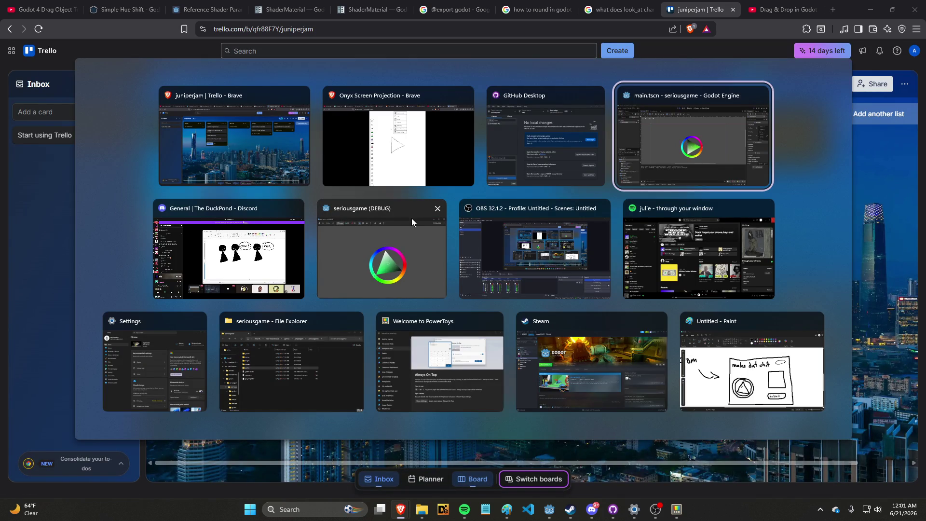
pyautogui.hotkey('alt', 'Tab')
pyautogui.hotkey('alt', 'Tab')
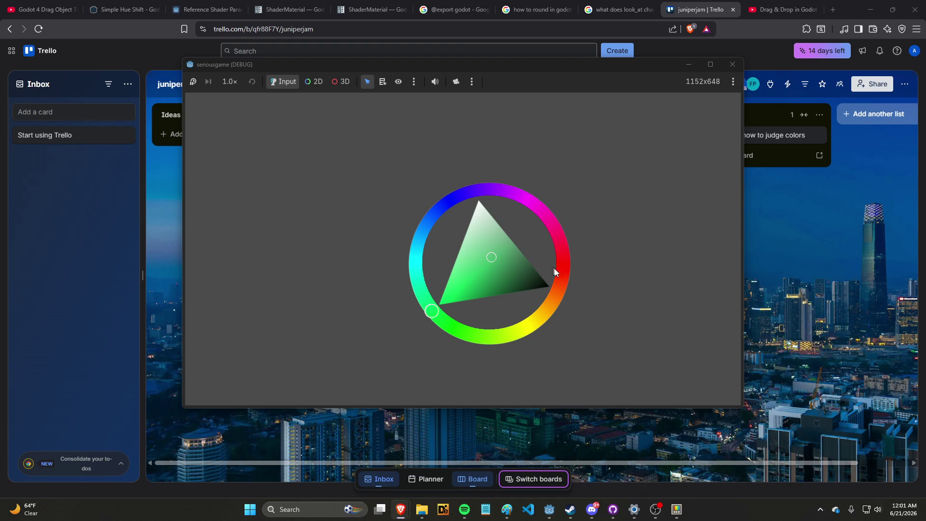
# Step: Spin the hue round the ring, place the marker inside the triangle, then close the game window
pyautogui.moveTo(443, 310)
pyautogui.mouseDown()
pyautogui.moveTo(504, 328)
pyautogui.moveTo(523, 227)
pyautogui.moveTo(466, 322)
pyautogui.moveTo(545, 277)
pyautogui.moveTo(541, 243)
pyautogui.moveTo(454, 326)
pyautogui.moveTo(484, 190)
pyautogui.moveTo(556, 232)
pyautogui.moveTo(531, 310)
pyautogui.moveTo(415, 258)
pyautogui.moveTo(529, 201)
pyautogui.moveTo(555, 265)
pyautogui.mouseUp()
pyautogui.moveTo(485, 251)
pyautogui.mouseDown()
pyautogui.moveTo(456, 219)
pyautogui.moveTo(544, 265)
pyautogui.moveTo(473, 335)
pyautogui.moveTo(440, 213)
pyautogui.mouseUp()
pyautogui.click(490, 232)
pyautogui.moveTo(603, 224)
pyautogui.mouseDown()
pyautogui.moveTo(521, 306)
pyautogui.moveTo(431, 235)
pyautogui.moveTo(487, 213)
pyautogui.mouseUp()
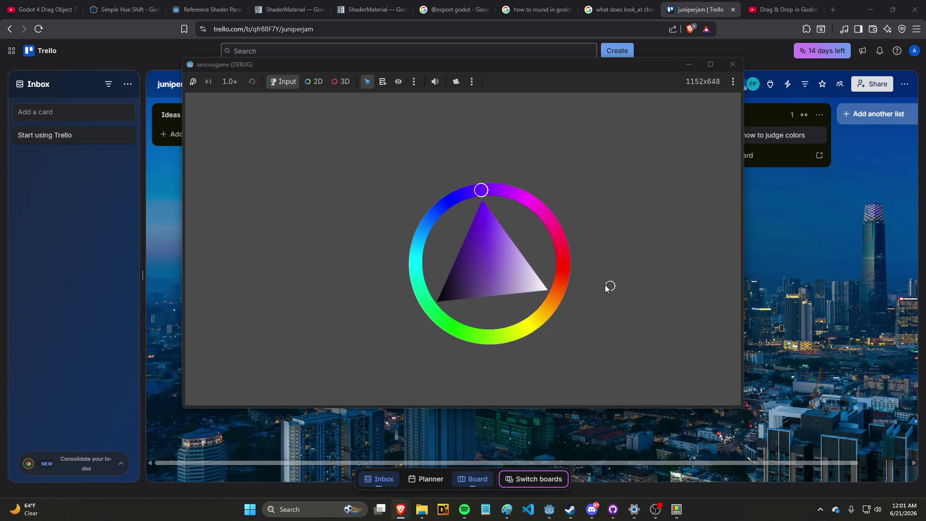
pyautogui.click(485, 265)
pyautogui.moveTo(485, 192)
pyautogui.mouseDown()
pyautogui.moveTo(531, 316)
pyautogui.moveTo(519, 198)
pyautogui.moveTo(438, 273)
pyautogui.moveTo(553, 248)
pyautogui.moveTo(478, 334)
pyautogui.moveTo(552, 302)
pyautogui.moveTo(560, 263)
pyautogui.moveTo(560, 230)
pyautogui.moveTo(518, 216)
pyautogui.moveTo(520, 224)
pyautogui.moveTo(504, 200)
pyautogui.moveTo(452, 209)
pyautogui.moveTo(491, 241)
pyautogui.mouseUp()
pyautogui.moveTo(469, 208)
pyautogui.mouseDown()
pyautogui.moveTo(432, 232)
pyautogui.moveTo(461, 343)
pyautogui.moveTo(561, 301)
pyautogui.moveTo(536, 252)
pyautogui.moveTo(487, 239)
pyautogui.moveTo(484, 291)
pyautogui.moveTo(476, 277)
pyautogui.moveTo(483, 255)
pyautogui.mouseUp()
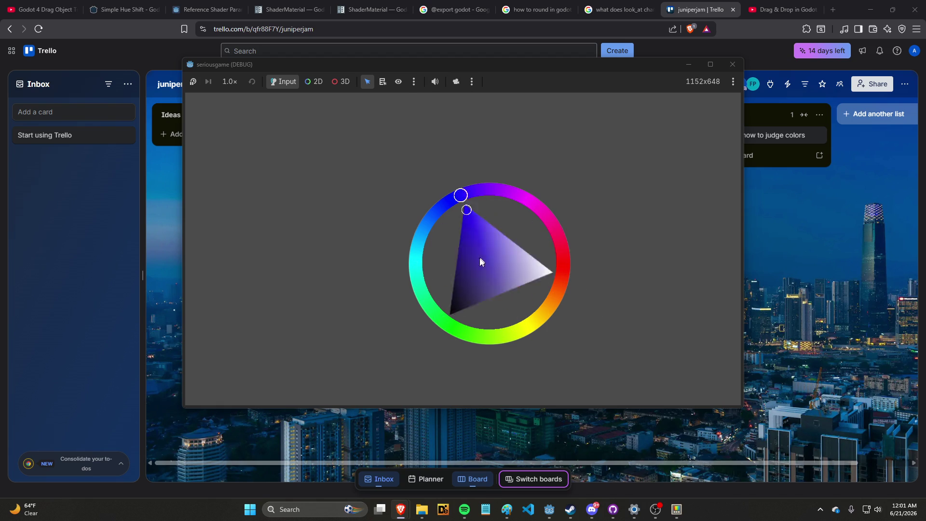
pyautogui.moveTo(532, 324)
pyautogui.mouseDown()
pyautogui.moveTo(554, 286)
pyautogui.moveTo(568, 224)
pyautogui.moveTo(597, 201)
pyautogui.mouseUp()
pyautogui.click(732, 64)
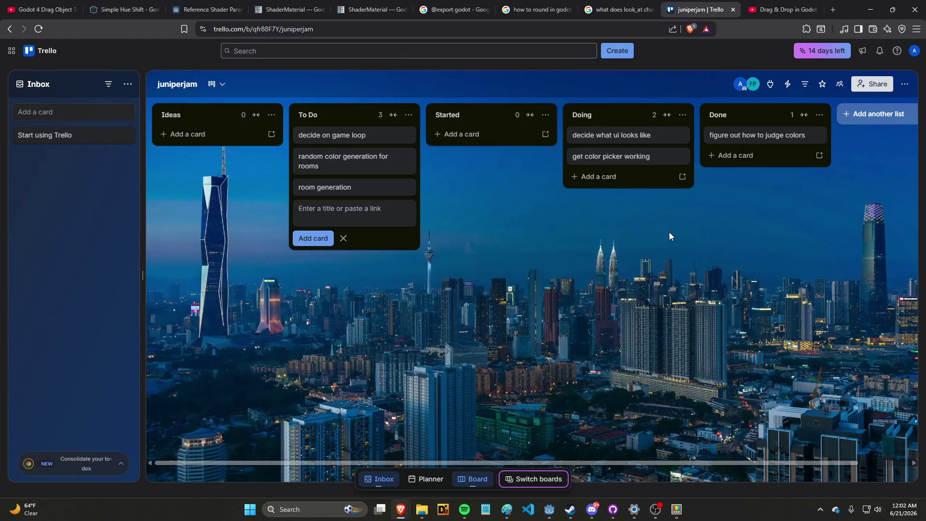
pyautogui.press('F5')
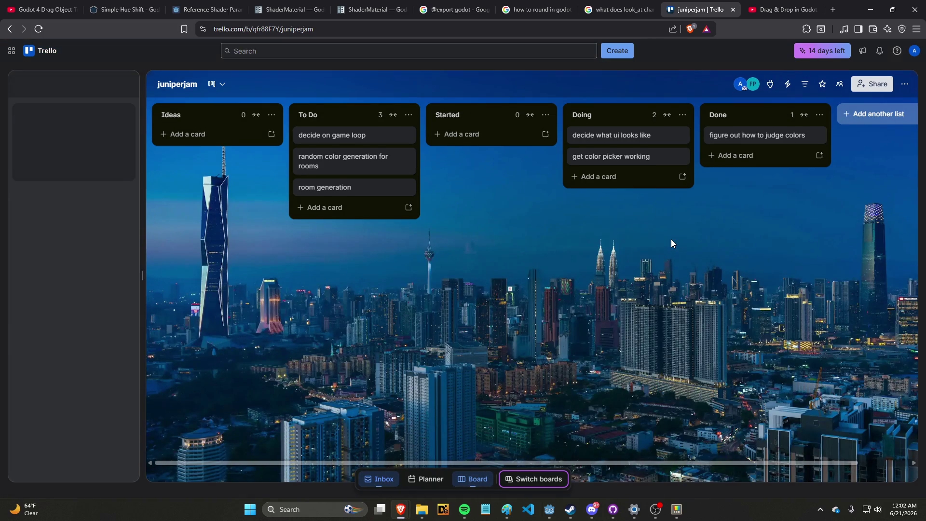
pyautogui.click(364, 208)
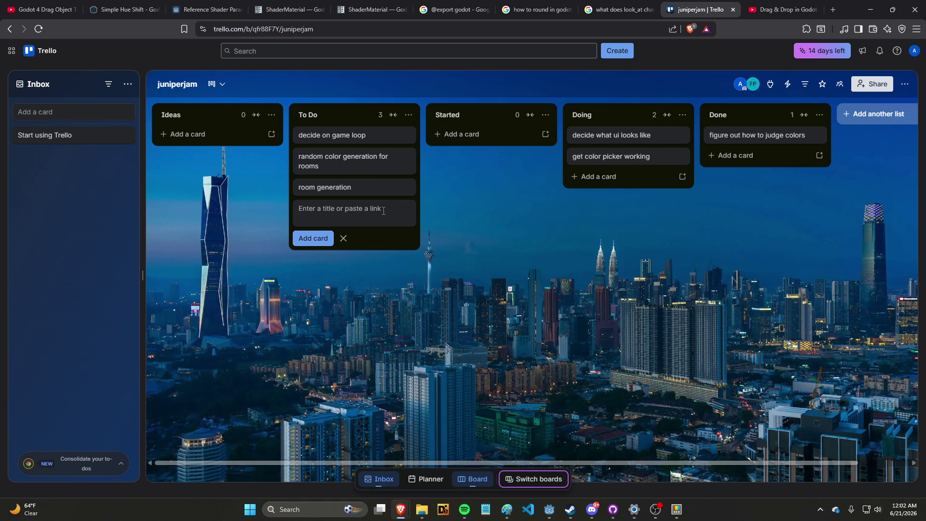
pyautogui.click(438, 208)
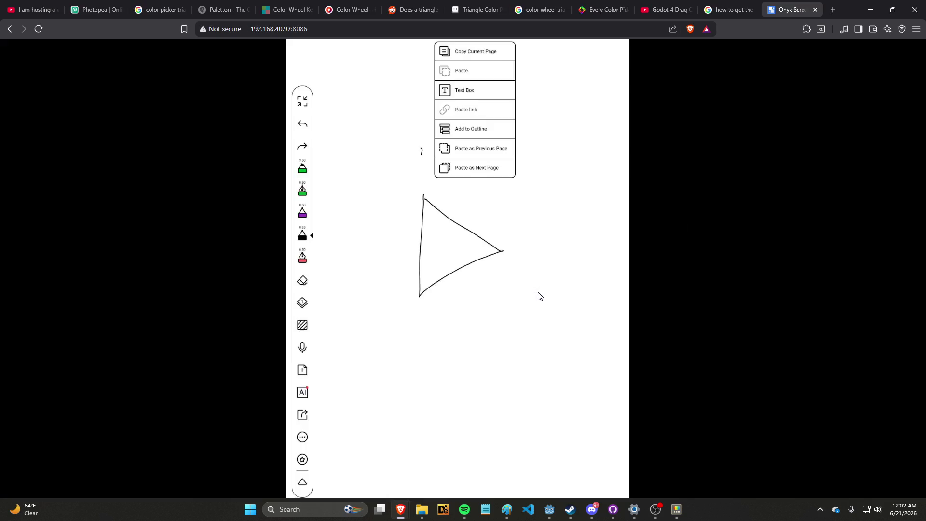
# Step: Search Google for 'hsl to rgb godot', skim the results, then close the tab
pyautogui.hotkey('ctrl', 't')
pyautogui.write('hsl t')
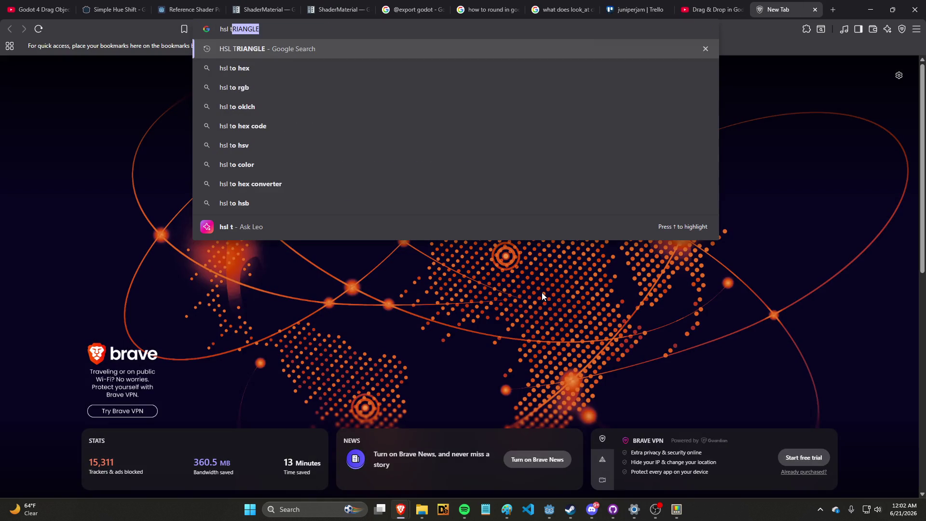
pyautogui.write('o rgb godot')
pyautogui.press('Return')
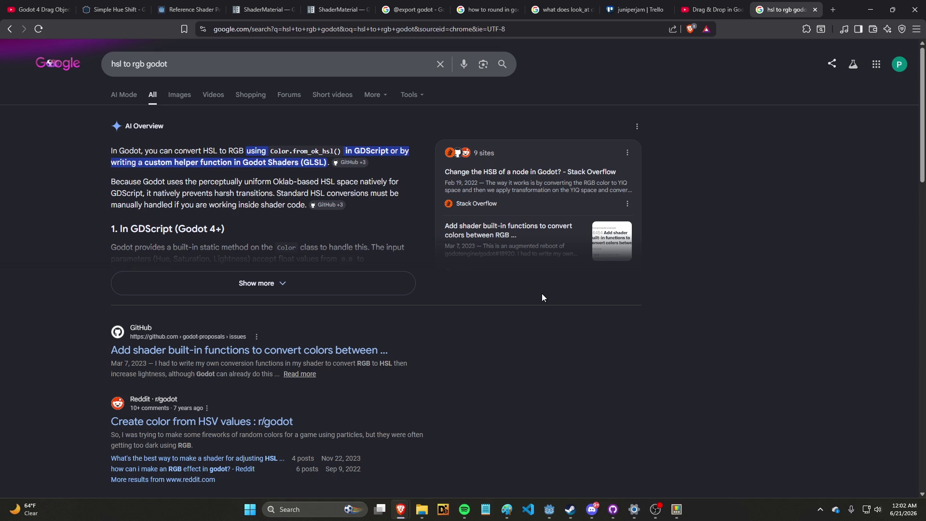
pyautogui.scroll(-4, 540, 322)
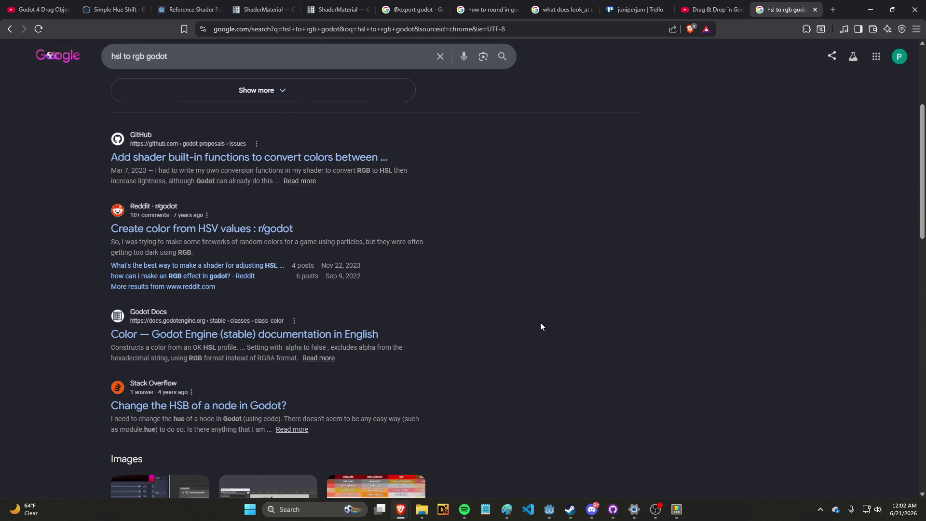
pyautogui.hotkey('ctrl', 'w')
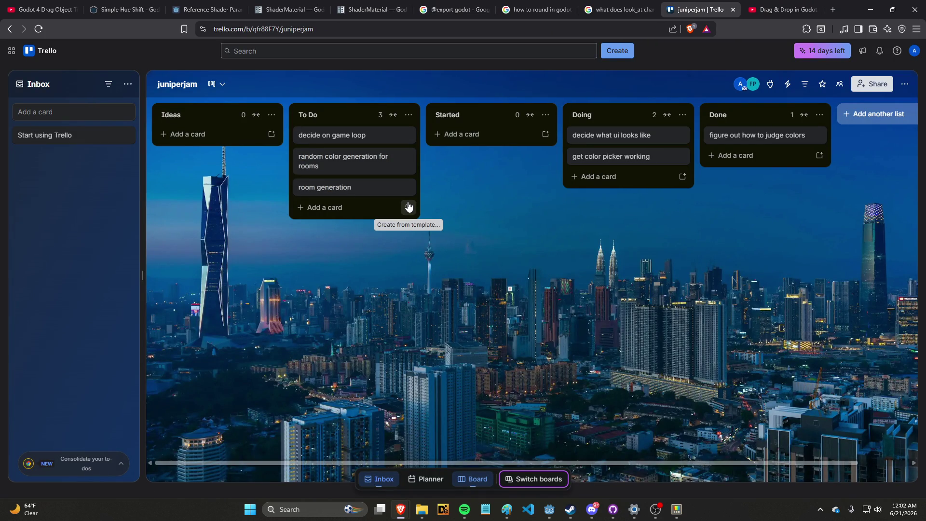
# Step: Add a To Do card titled 'implement scoring system'
pyautogui.click(361, 206)
pyautogui.write('color grading')
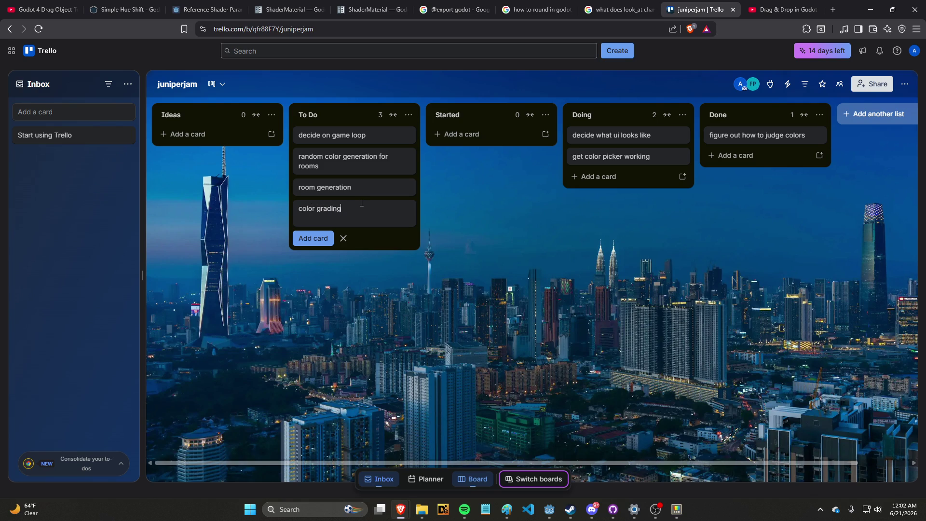
pyautogui.hotkey('ctrl', 'a')
pyautogui.write('score')
pyautogui.write('ing system')
pyautogui.press('Return')
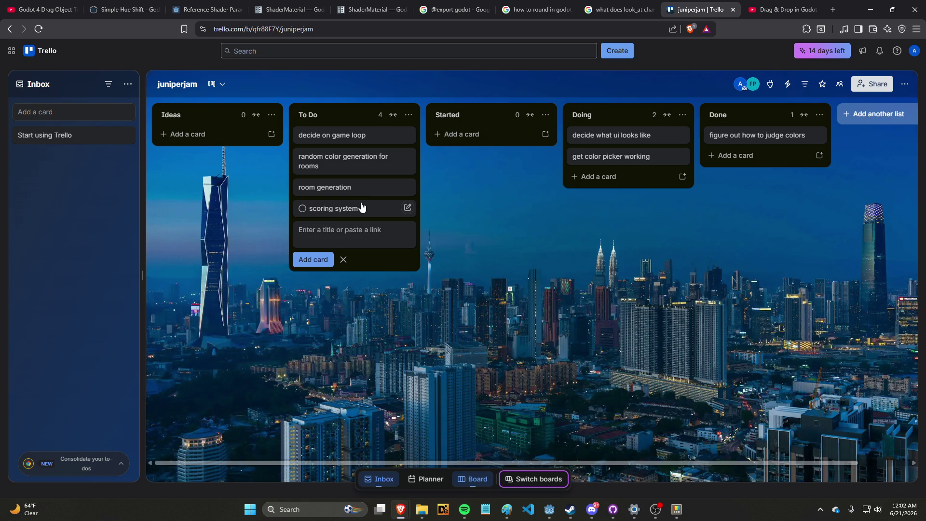
pyautogui.click(361, 207)
pyautogui.click(309, 110)
pyautogui.click(231, 109)
pyautogui.write('implement')
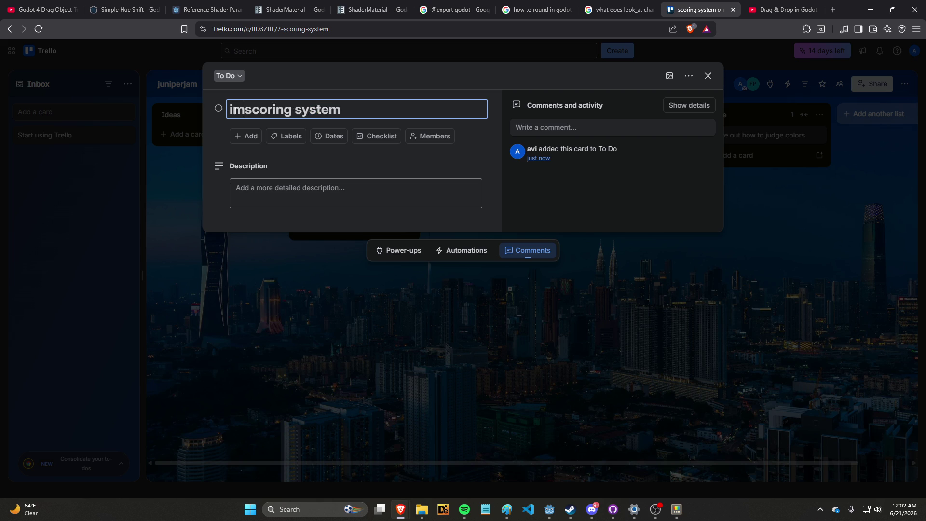
pyautogui.press('Return')
pyautogui.click(615, 343)
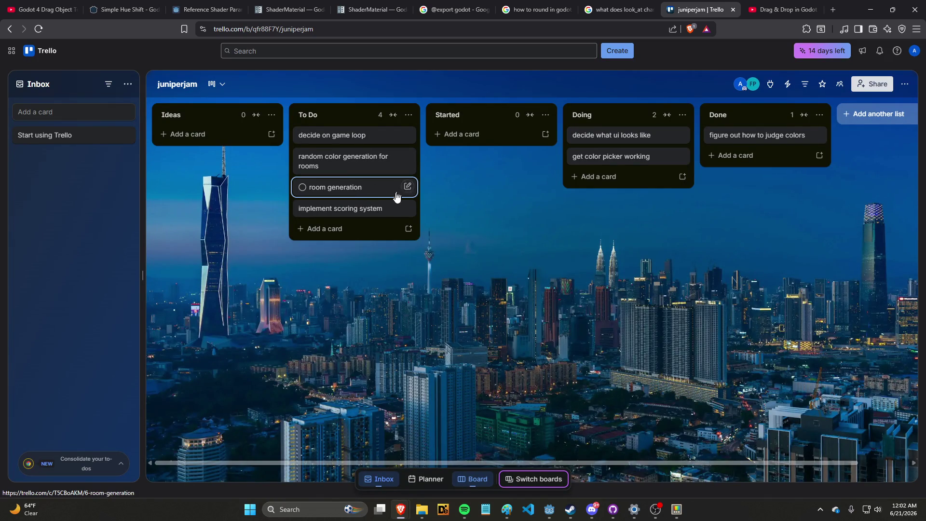
# Step: Describe it as 'compare the color of the guess against the actual color and go from there'
pyautogui.click(408, 207)
pyautogui.click(367, 260)
pyautogui.click(366, 214)
pyautogui.click(418, 195)
pyautogui.write('compare the color of ')
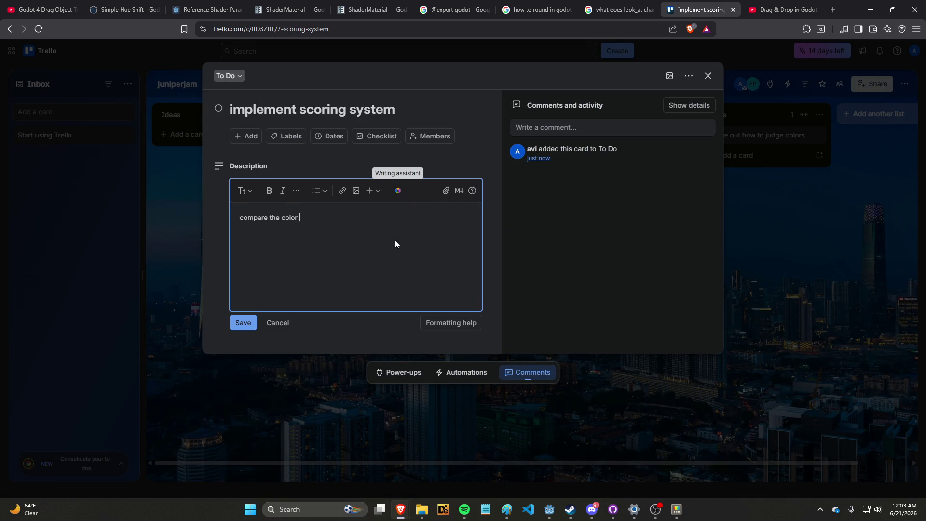
pyautogui.write('the guess against the actual c')
pyautogui.write('olor and go from there')
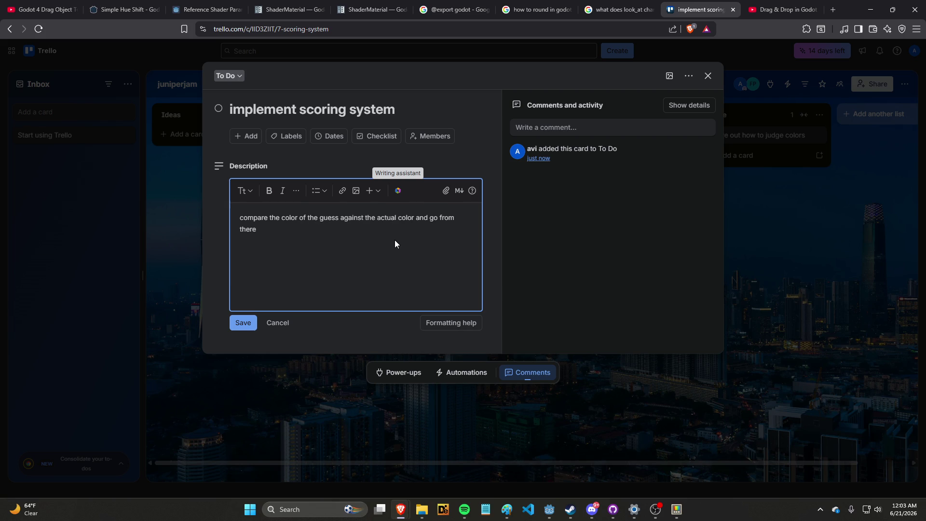
pyautogui.click(243, 322)
pyautogui.click(271, 381)
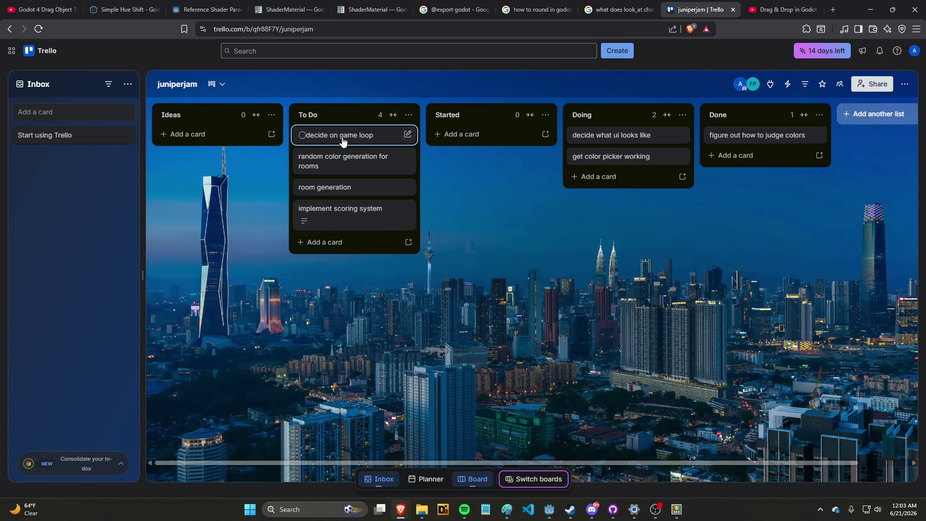
# Step: Describe 'random color generation for rooms' as generating 3 random numbers between 0 and 255 for the wall color
pyautogui.click(365, 190)
pyautogui.click(286, 239)
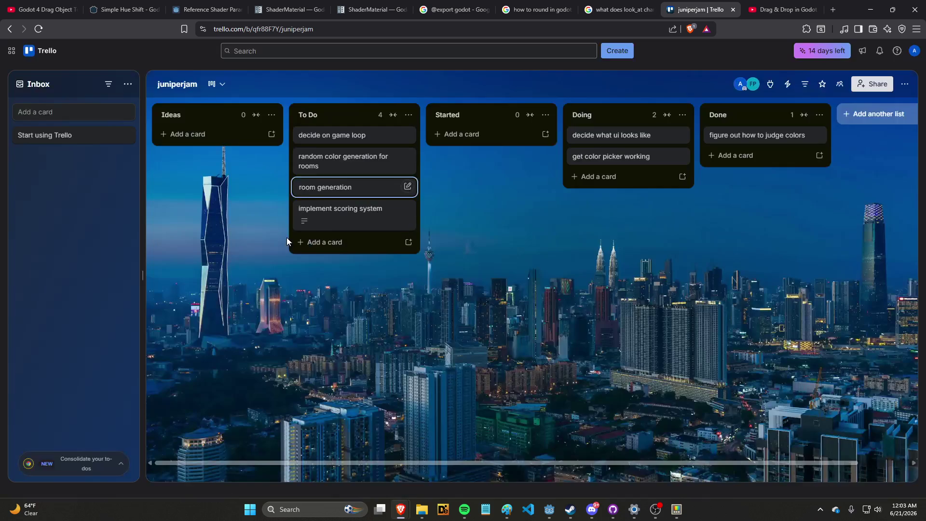
pyautogui.click(337, 166)
pyautogui.click(338, 198)
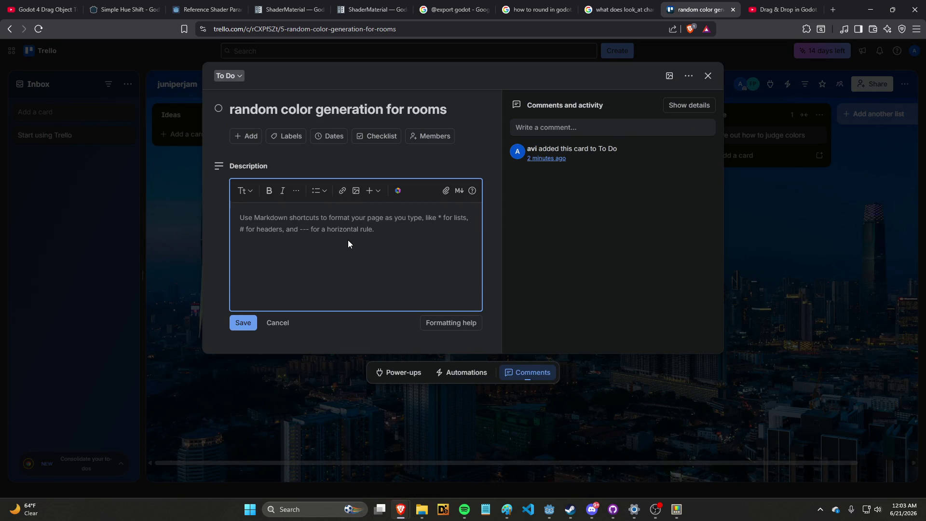
pyautogui.write('random numbers')
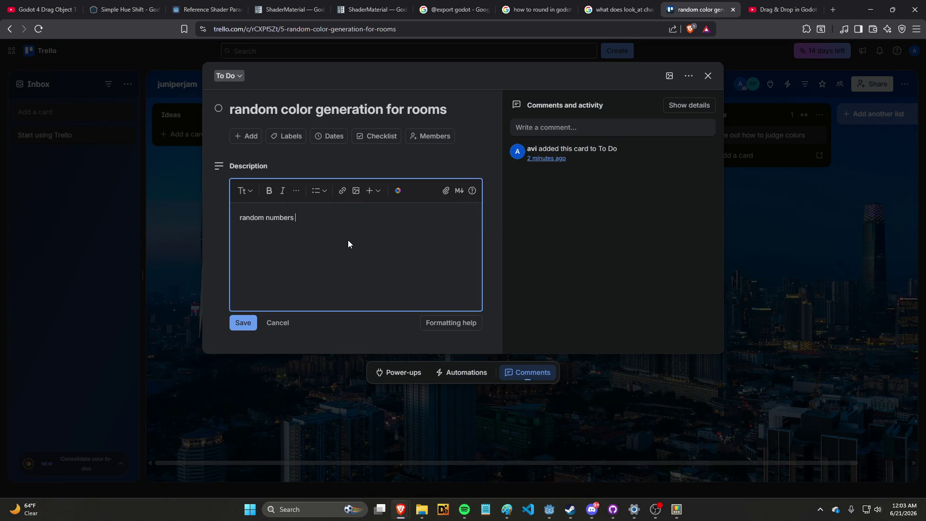
pyautogui.hotkey('ctrl', 'a')
pyautogui.press('BackSpace')
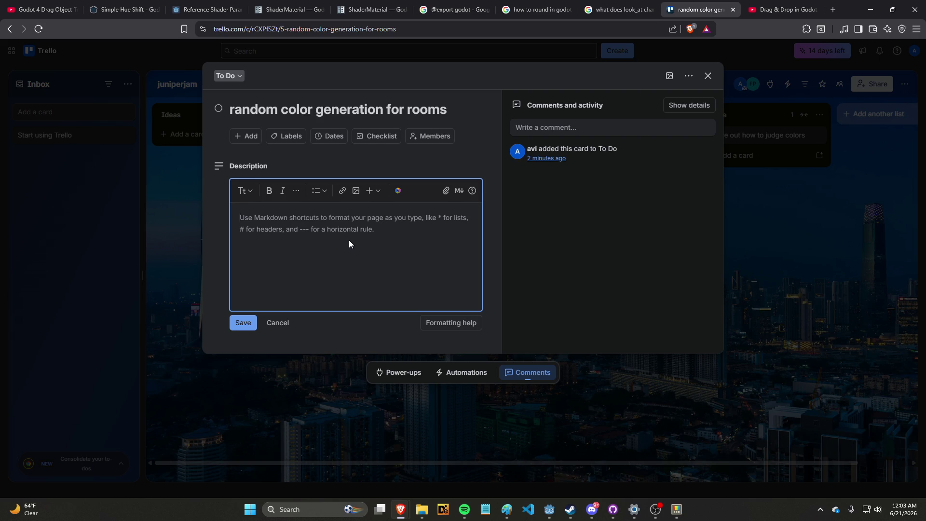
pyautogui.write('lowk just generate 3 random numbers between 0 and 255 and make that the ')
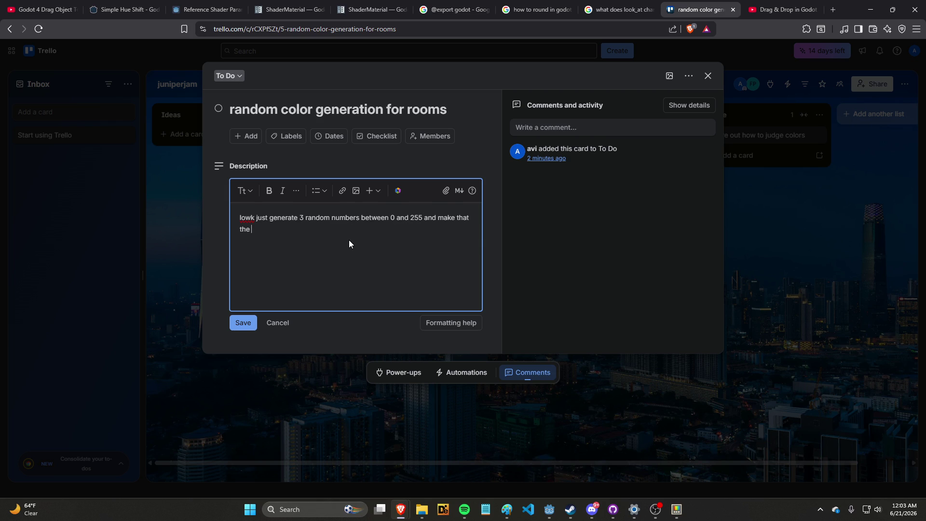
pyautogui.write('color of the ')
pyautogui.write('walls')
pyautogui.click(246, 329)
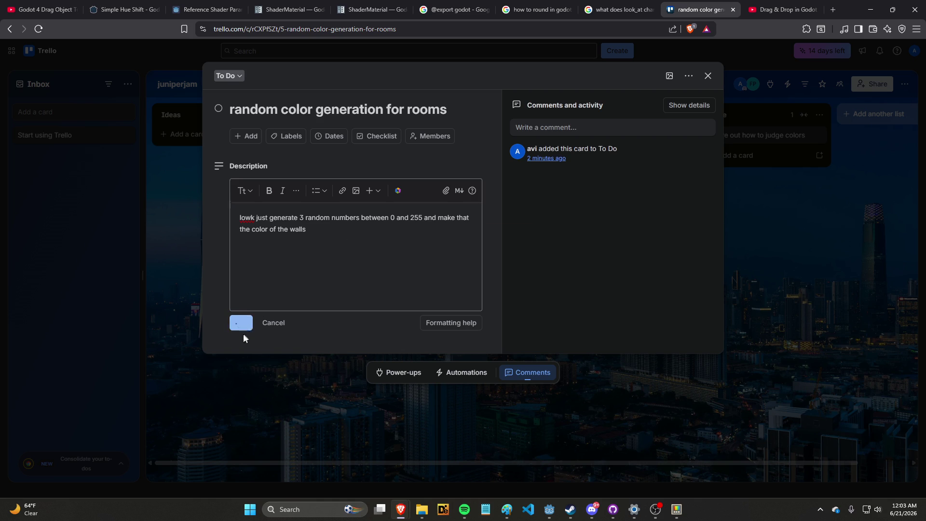
pyautogui.click(225, 348)
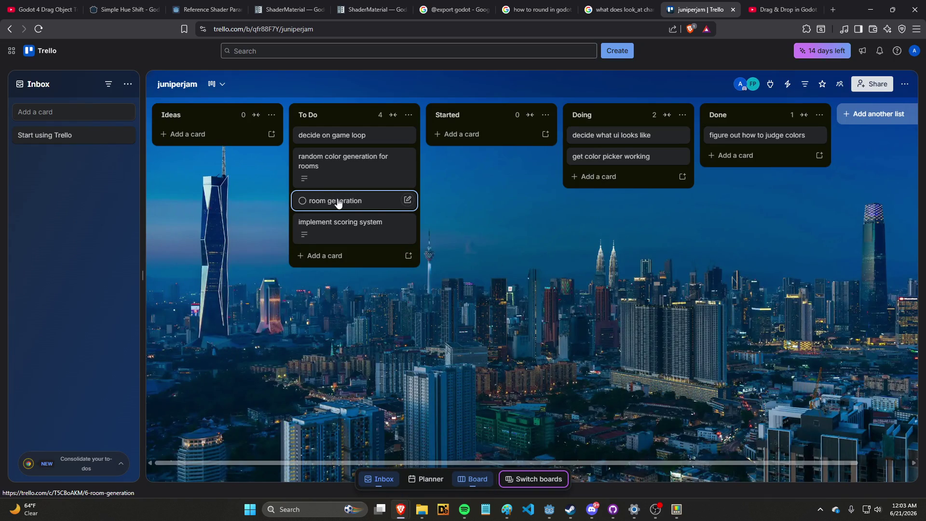
# Step: Describe room generation as adding couches, tables and whatnot as elements that can randomly appear
pyautogui.click(385, 201)
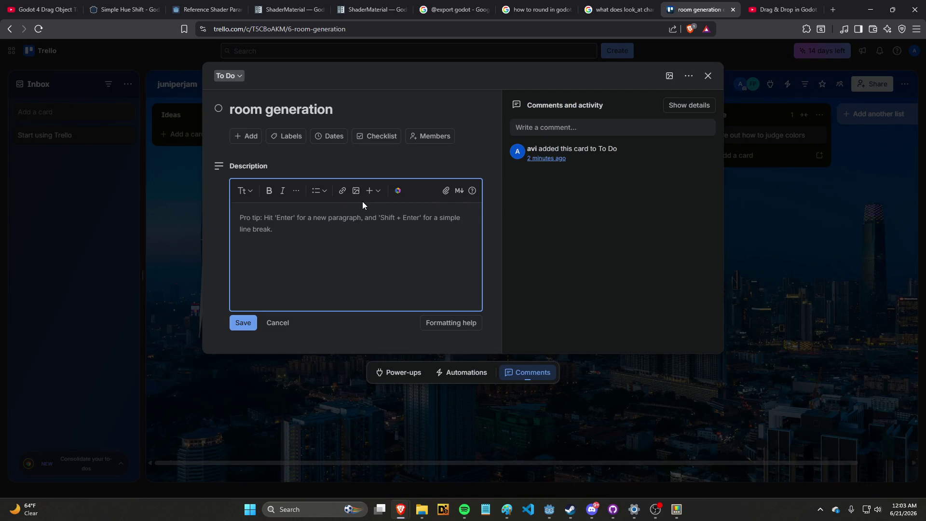
pyautogui.write('add things like couches and tables a')
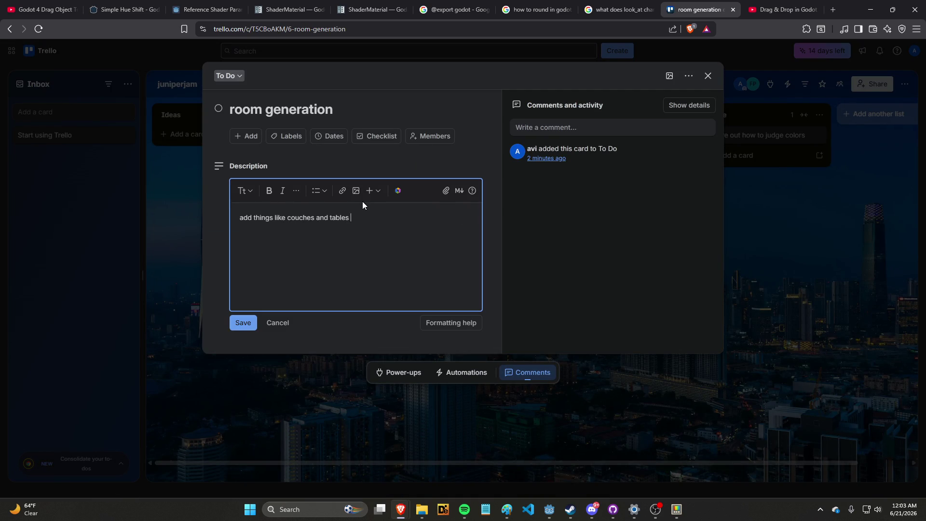
pyautogui.write('nd whatnot to the rooms')
pyautogui.write(' as eleement')
pyautogui.press('BackSpace')
pyautogui.press('BackSpace')
pyautogui.press('BackSpace')
pyautogui.write('ements that can randomly appear')
pyautogui.press('Return')
pyautogui.hotkey('alt', 'Tab')
pyautogui.hotkey('alt', 'Tab')
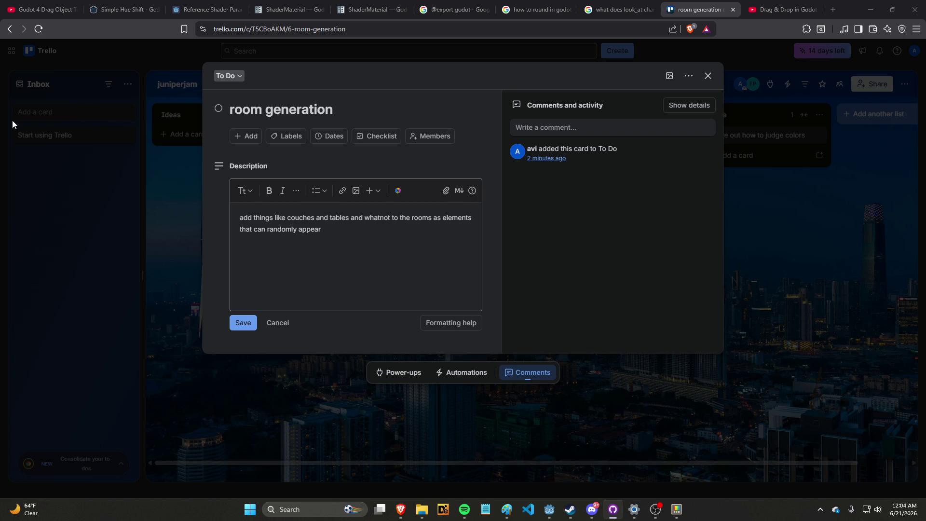
pyautogui.click(168, 174)
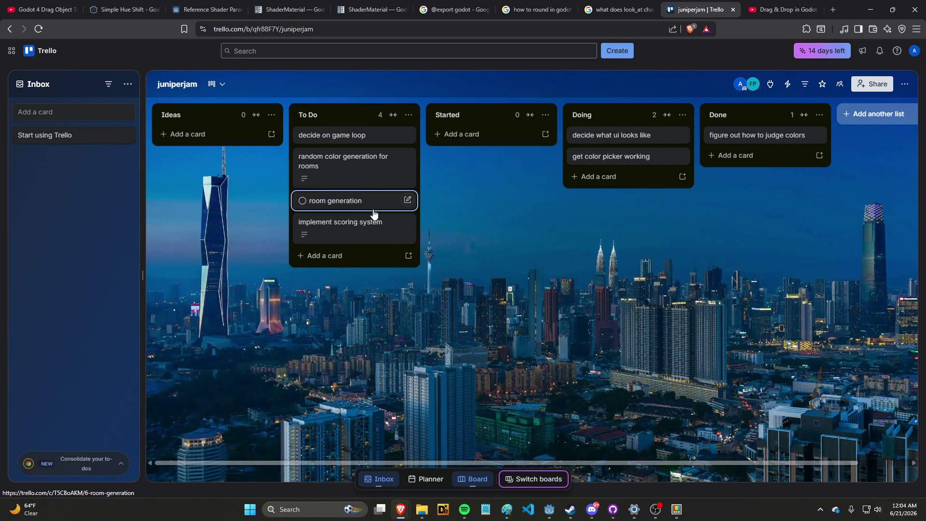
# Step: Begin appending ', actual math is in discord + in notebook' to the implement scoring system description
pyautogui.click(372, 216)
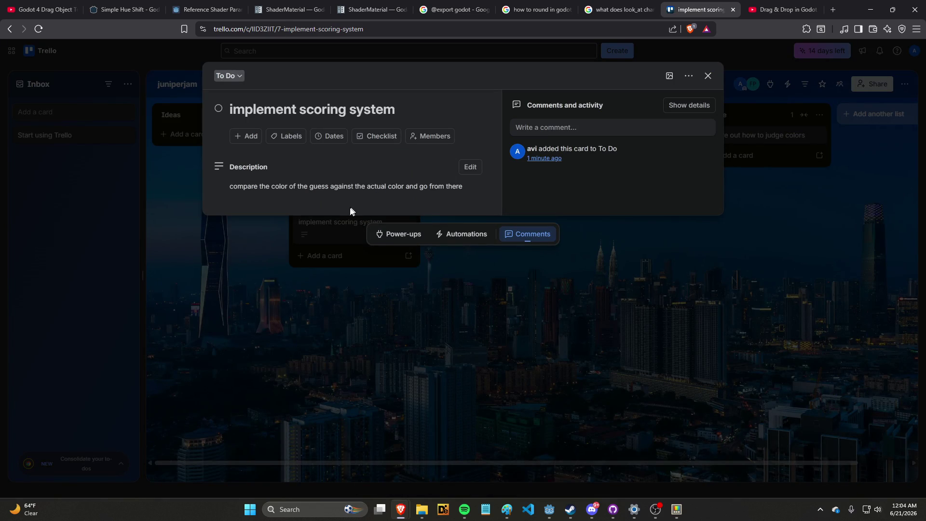
pyautogui.click(470, 166)
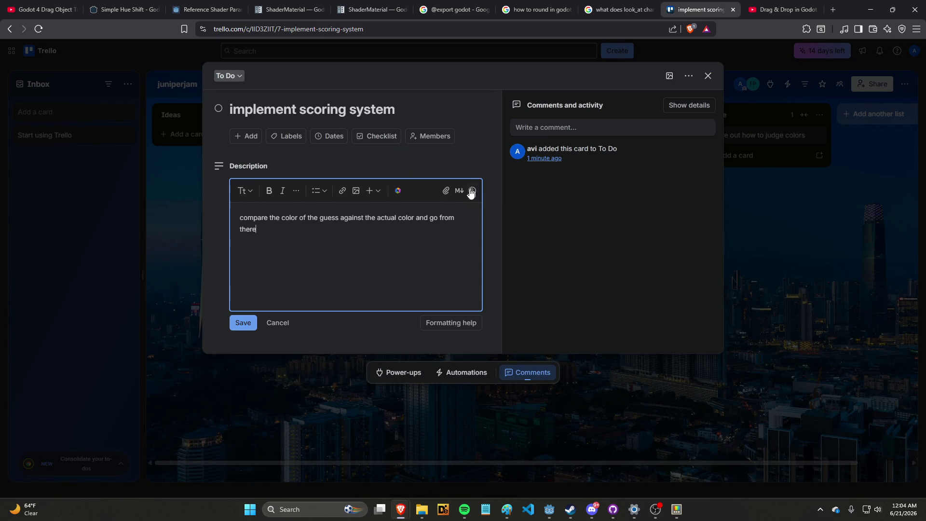
pyautogui.write(', actual math')
pyautogui.write(' is in discord + ')
pyautogui.write('on')
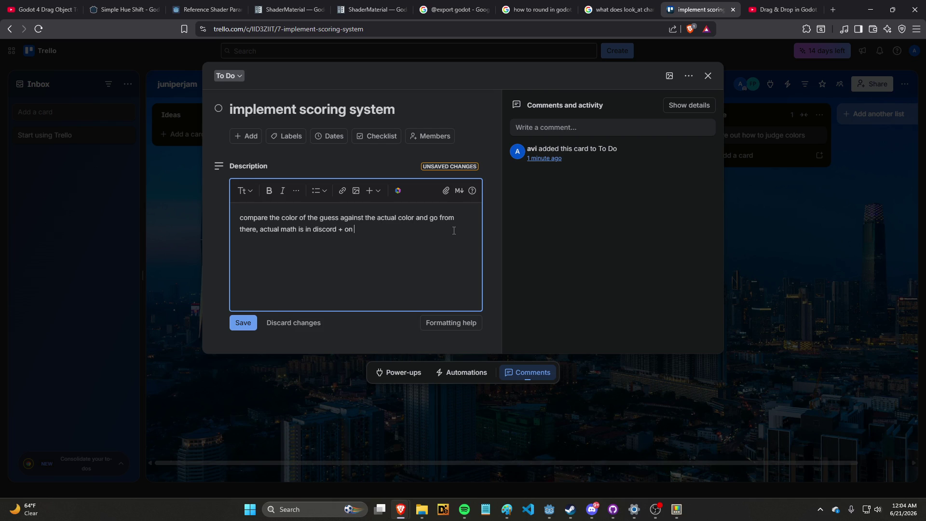
pyautogui.write(' ta')
pyautogui.press('BackSpace')
pyautogui.press('BackSpace')
pyautogui.press('BackSpace')
# Step: Finish the 'in notebook' text and save the scoring system description
pyautogui.write('otebook')
pyautogui.click(245, 320)
pyautogui.click(547, 271)
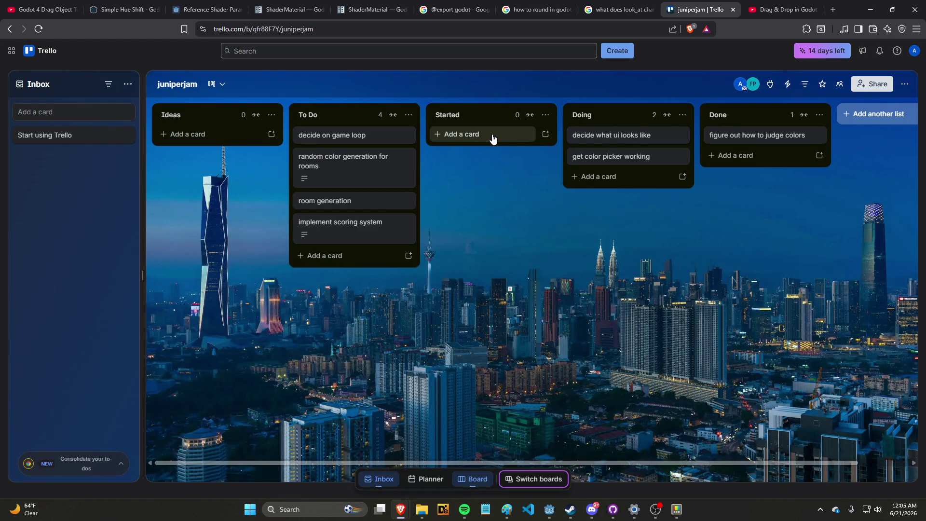
# Step: Drag 'get color picker working' from Doing into the Started list
pyautogui.moveTo(603, 156); pyautogui.dragTo(501, 144)
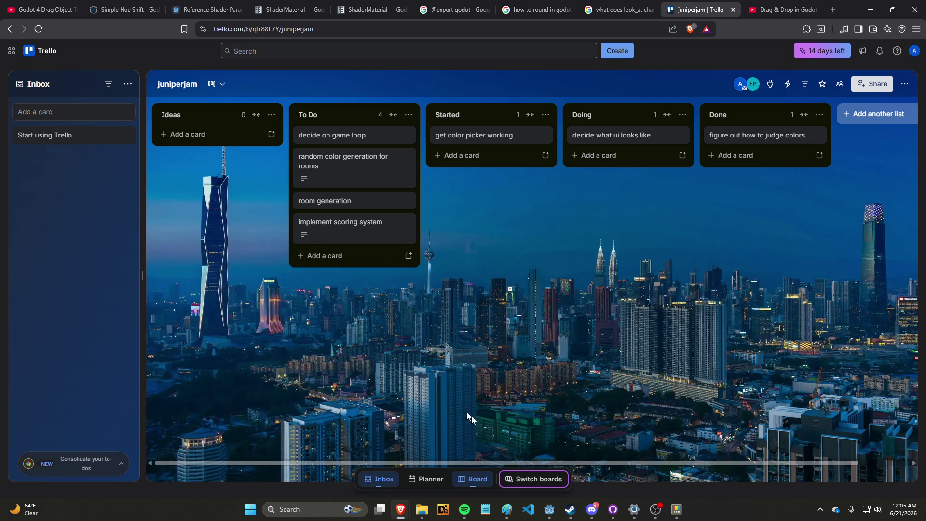
pyautogui.click(591, 514)
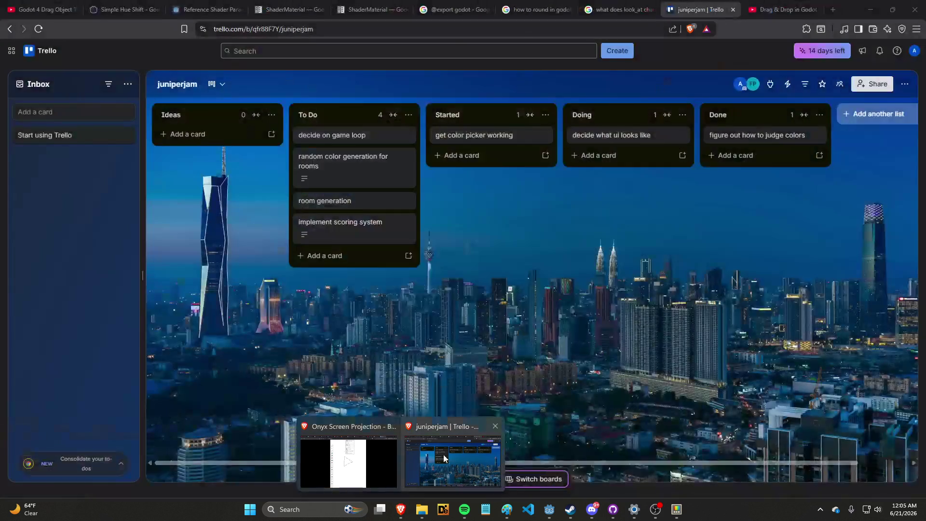
pyautogui.click(458, 458)
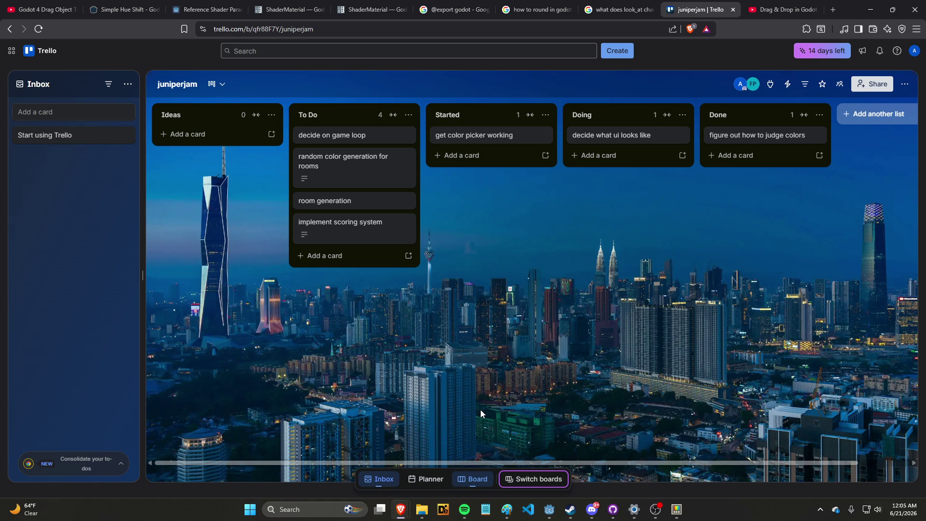
# Step: Add 'easy mode' and 'hard mode' cards to the Ideas list
pyautogui.click(234, 138)
pyautogui.write('easy mode')
pyautogui.press('Return')
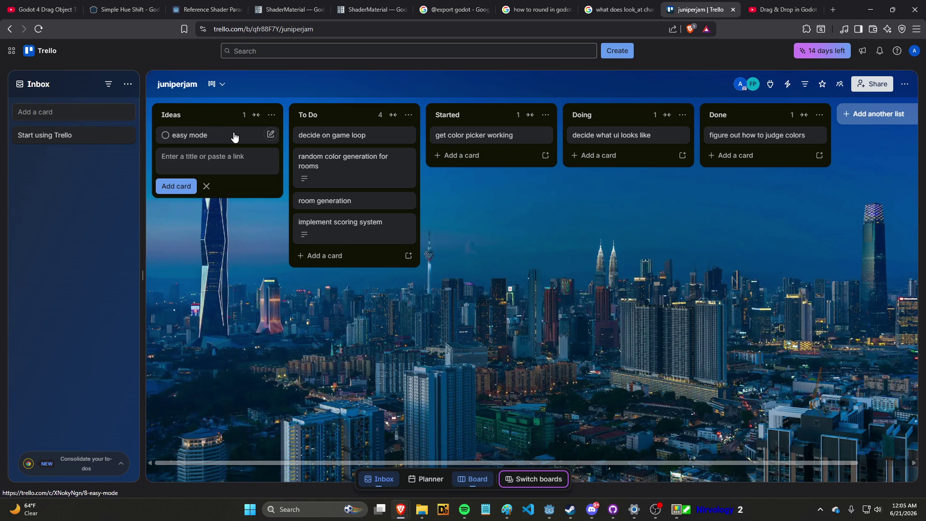
pyautogui.write('timer')
pyautogui.press('BackSpace')
pyautogui.press('BackSpace')
pyautogui.press('BackSpace')
pyautogui.write('hard mode')
pyautogui.press('Return')
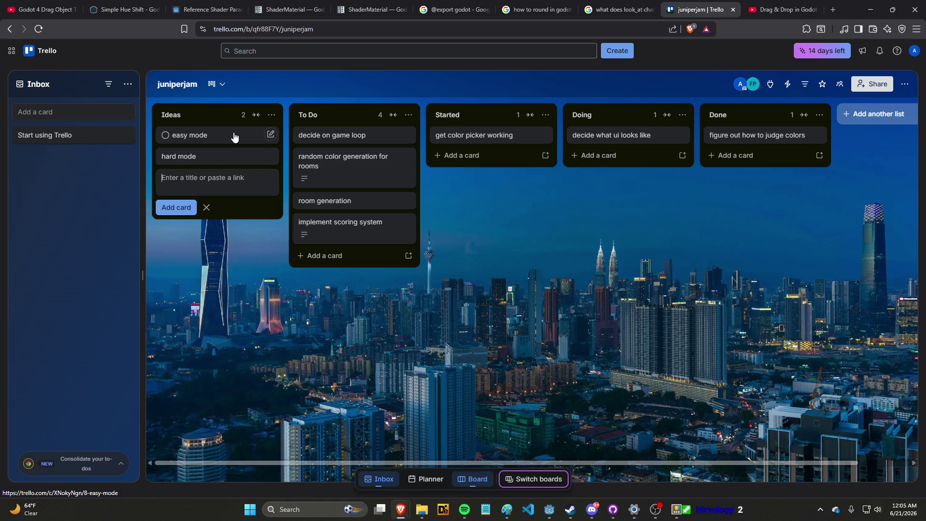
# Step: Describe easy mode as keeping the picture of the room available while color matching
pyautogui.click(234, 137)
pyautogui.click(289, 189)
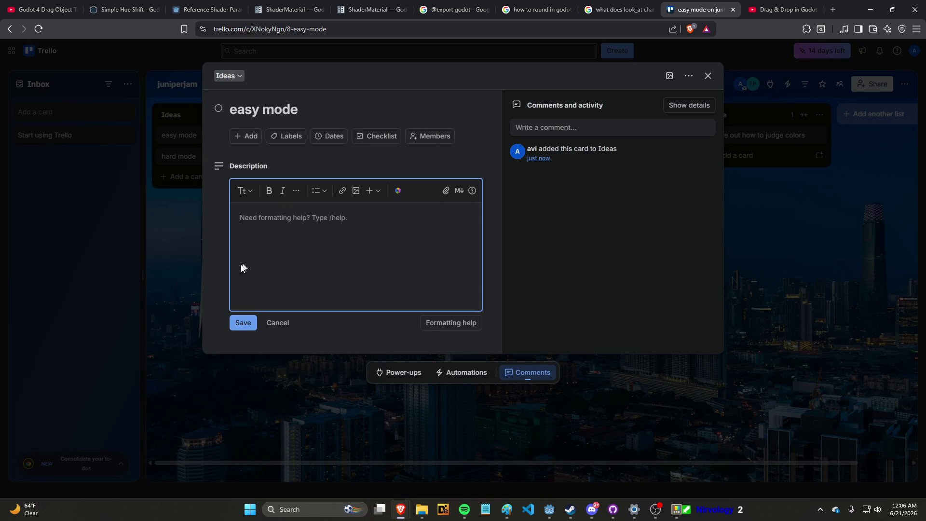
pyautogui.press('Escape')
pyautogui.press('Return')
pyautogui.click(248, 192)
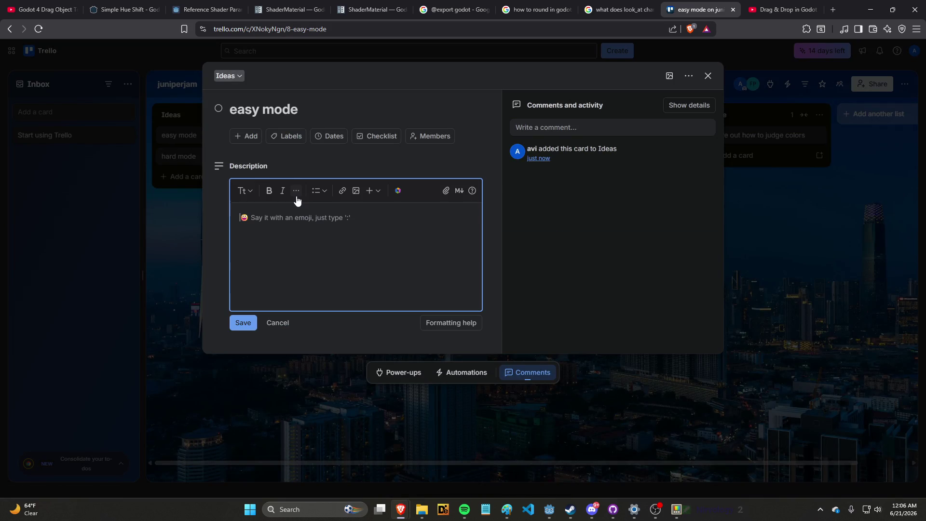
pyautogui.write('make ')
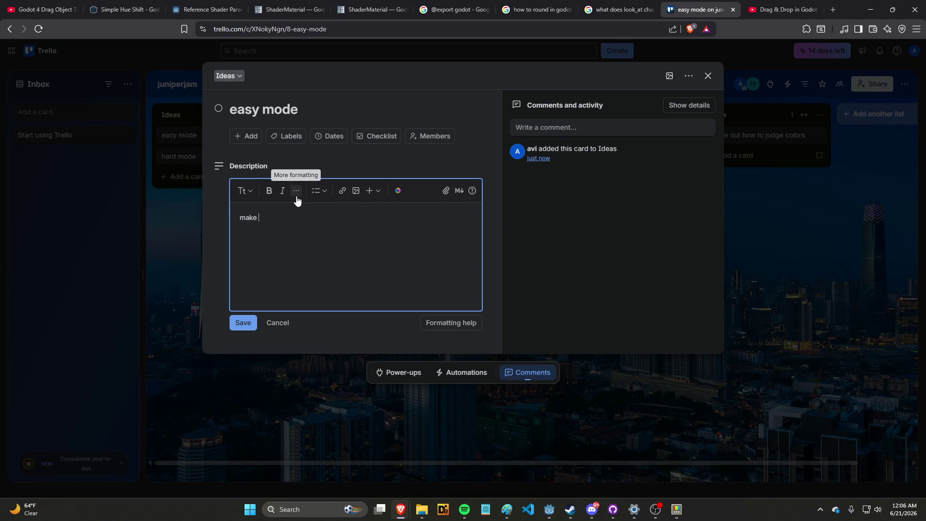
pyautogui.write('it so you can')
pyautogui.hotkey('ctrl', 'a')
pyautogui.write('add easy mode that ')
pyautogui.write('keeps the pictur')
pyautogui.write('e of the room availb')
pyautogui.press('BackSpace')
pyautogui.write('ab')
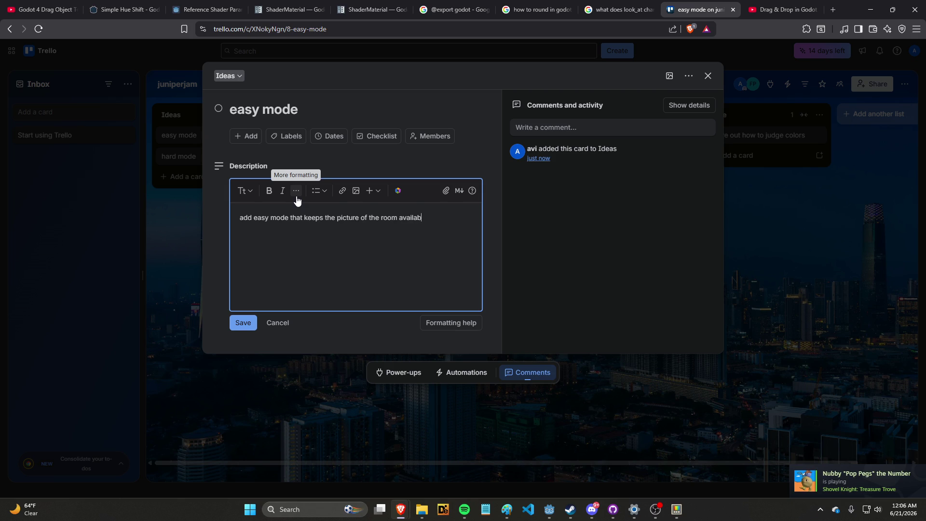
pyautogui.write('le while color matching')
pyautogui.press('Return')
pyautogui.click(244, 323)
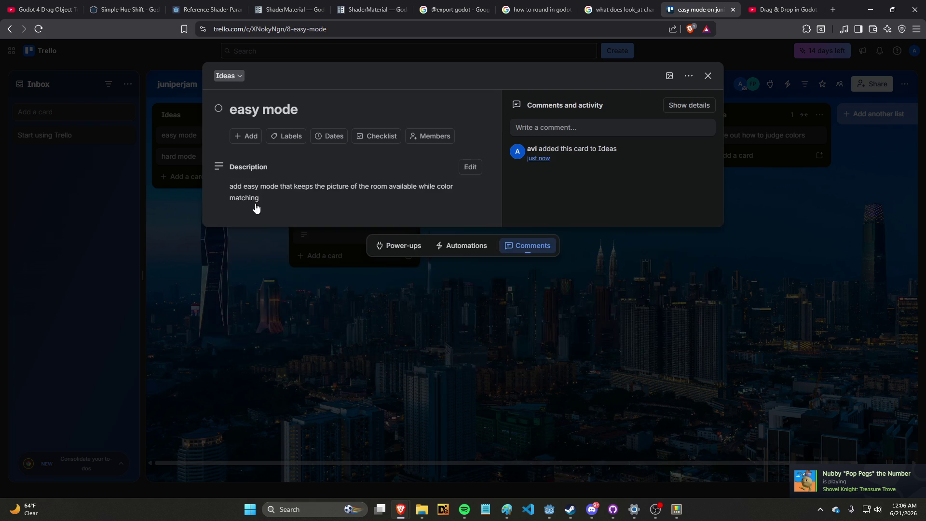
pyautogui.click(198, 219)
pyautogui.click(223, 173)
pyautogui.click(270, 196)
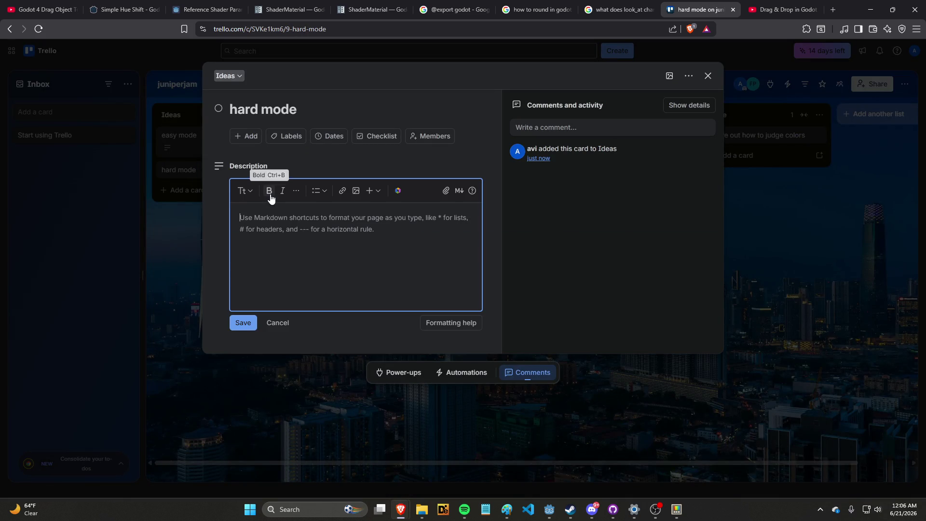
pyautogui.write('add a timer t')
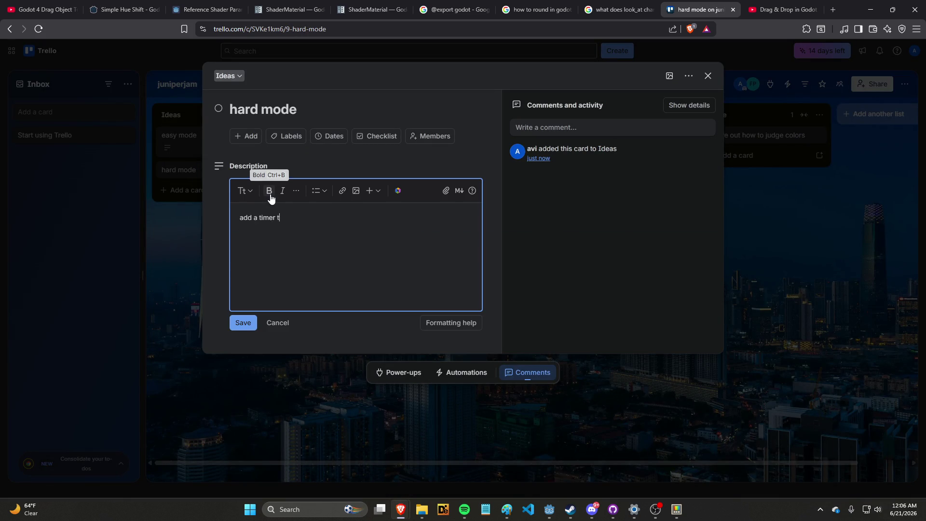
pyautogui.write('o the color matchji')
pyautogui.write('ing proces')
pyautogui.write('s')
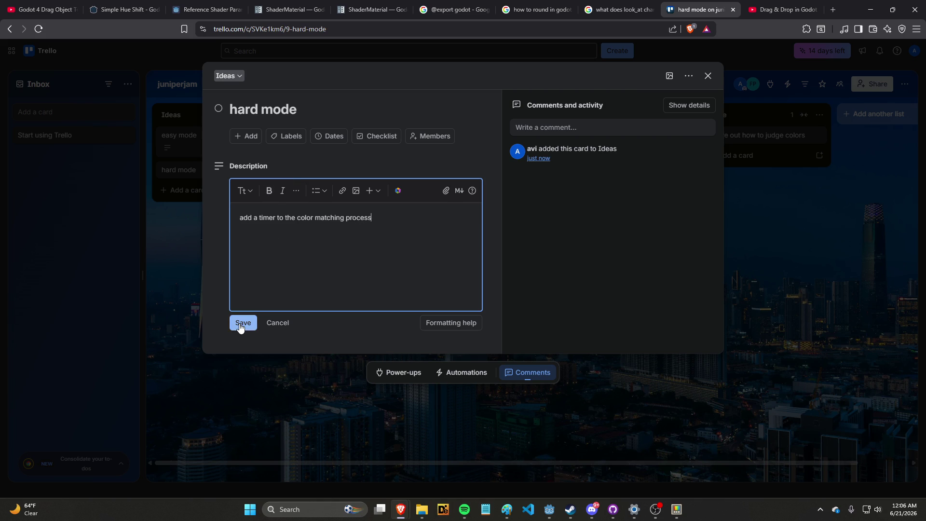
pyautogui.click(241, 322)
pyautogui.click(251, 374)
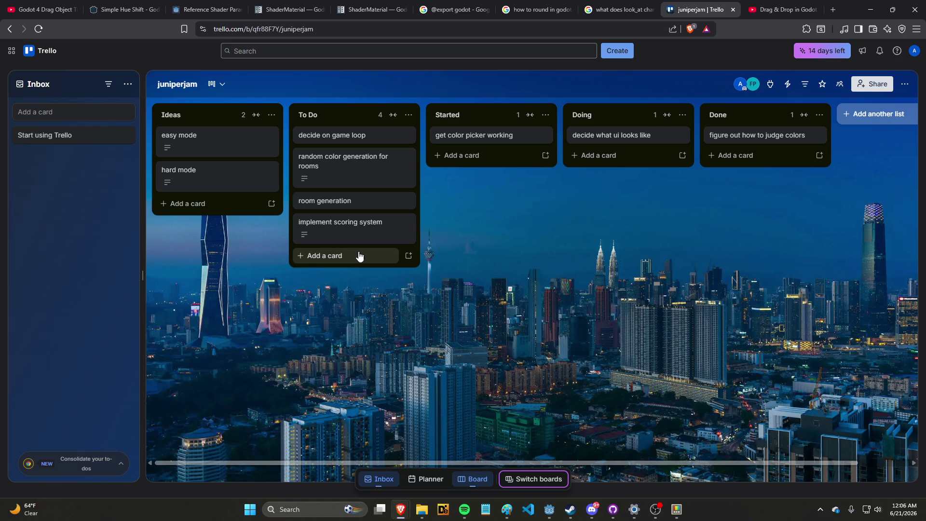
pyautogui.click(38, 35)
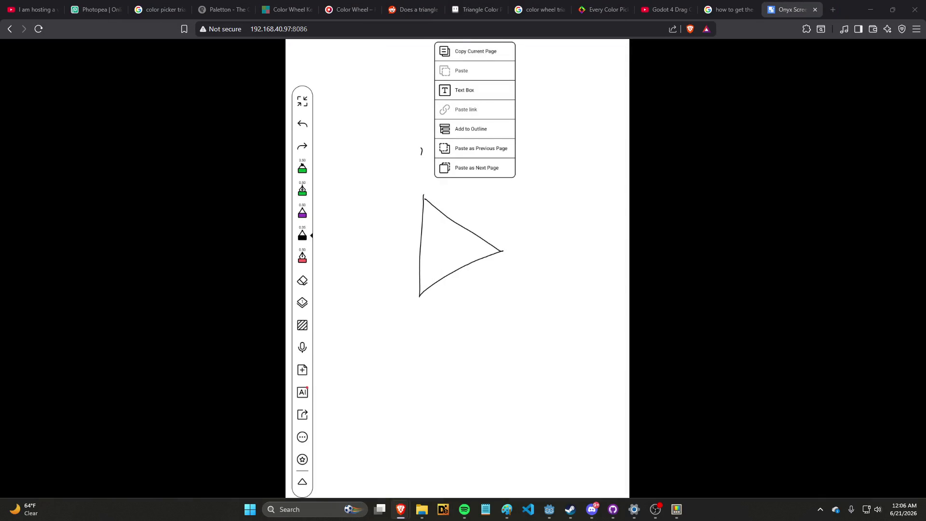
pyautogui.hotkey('alt', 'Tab')
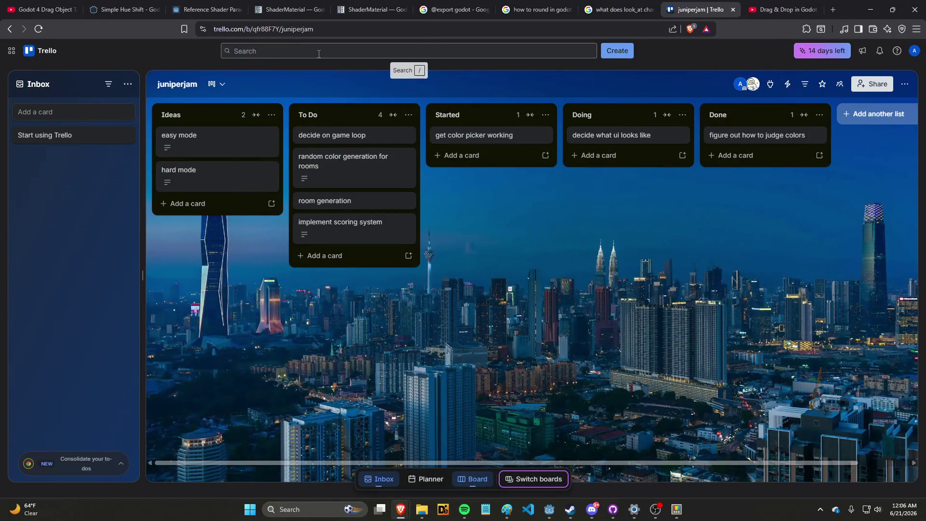
pyautogui.click(756, 84)
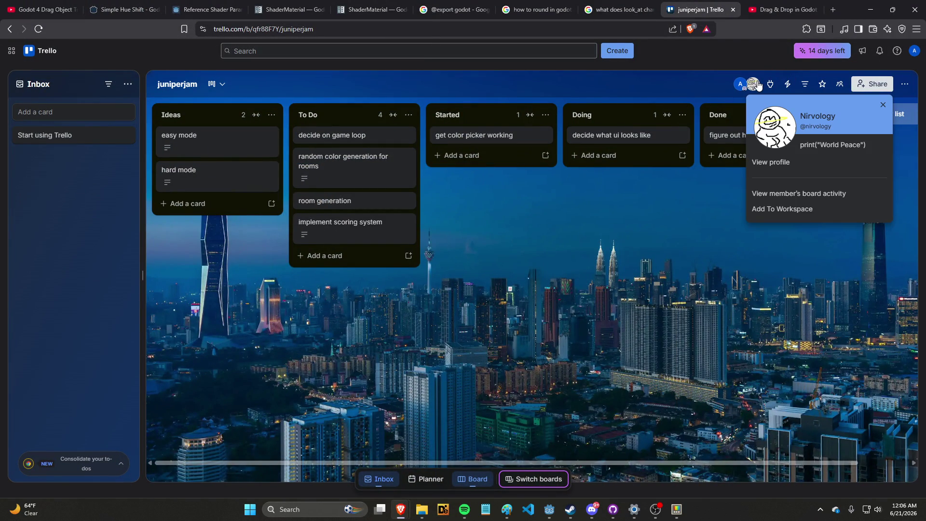
pyautogui.click(757, 86)
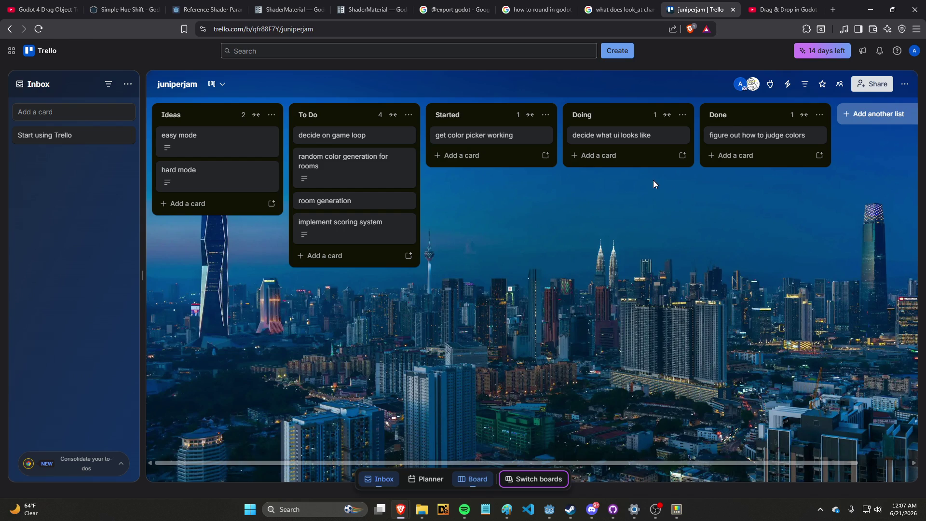
pyautogui.click(740, 86)
pyautogui.click(740, 87)
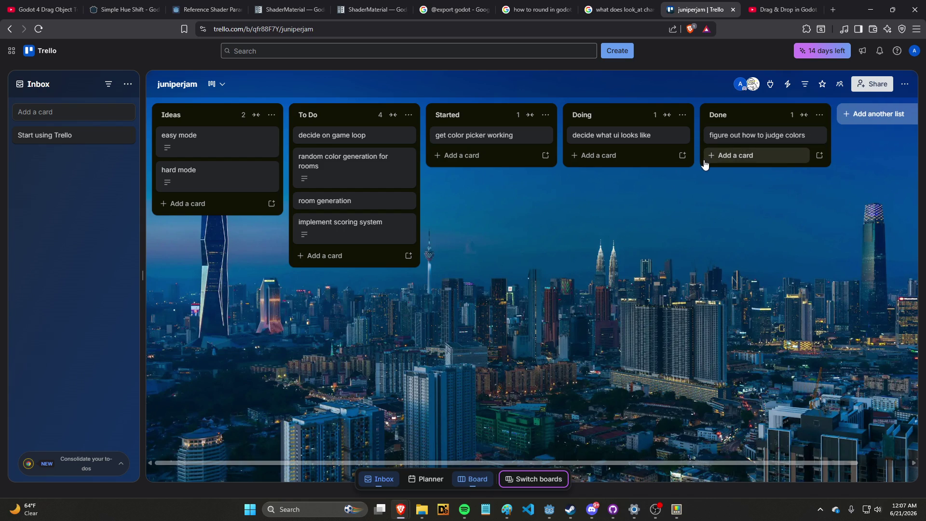
pyautogui.click(741, 90)
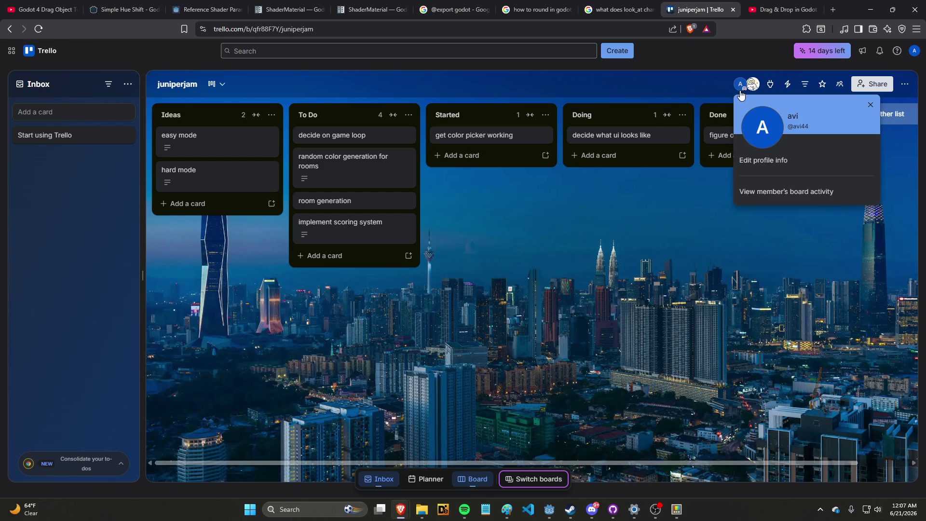
pyautogui.click(741, 94)
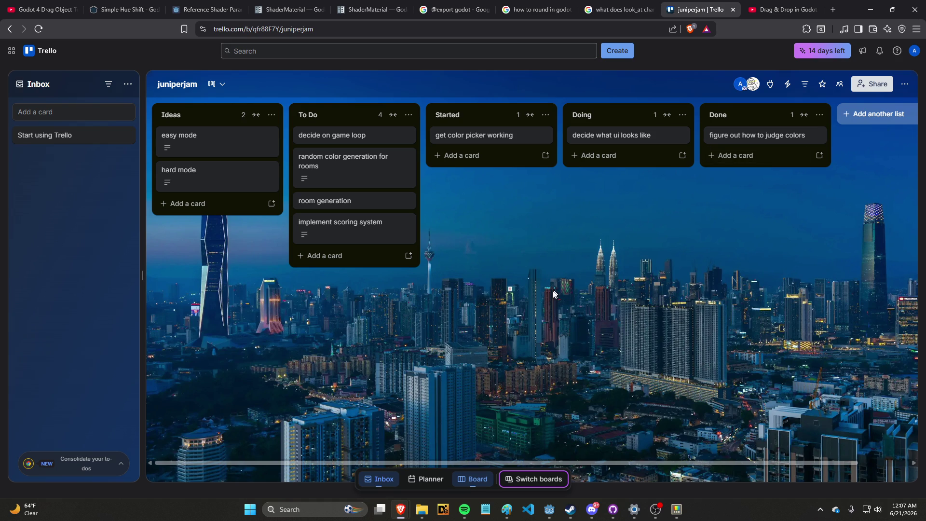
pyautogui.moveTo(455, 463)
pyautogui.mouseDown()
pyautogui.moveTo(507, 463)
pyautogui.moveTo(428, 458)
pyautogui.mouseUp()
# Step: Add 'flickering lights???' as a new line in the hard mode description
pyautogui.click(234, 181)
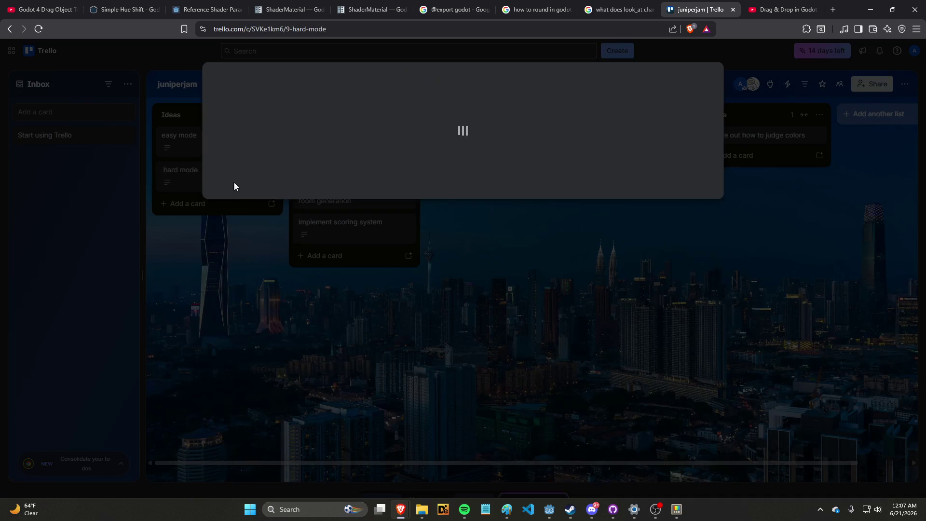
pyautogui.click(242, 230)
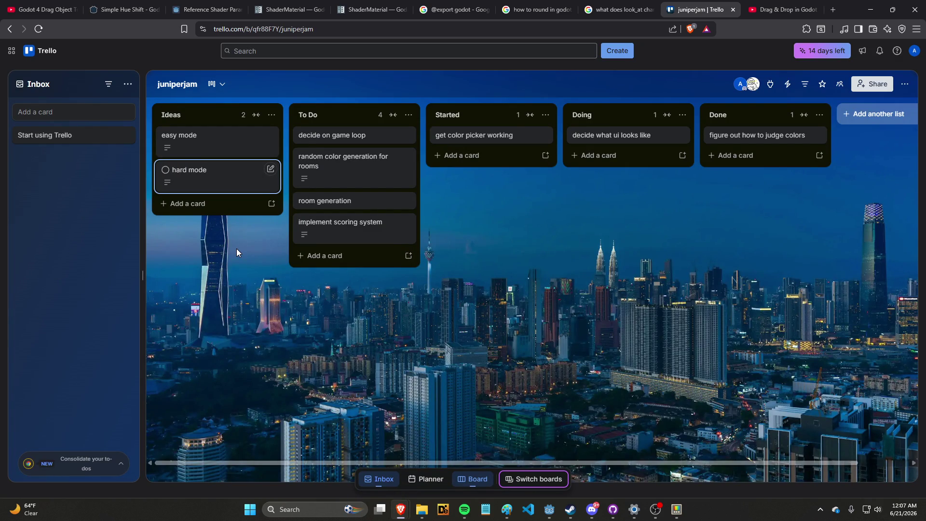
pyautogui.click(235, 186)
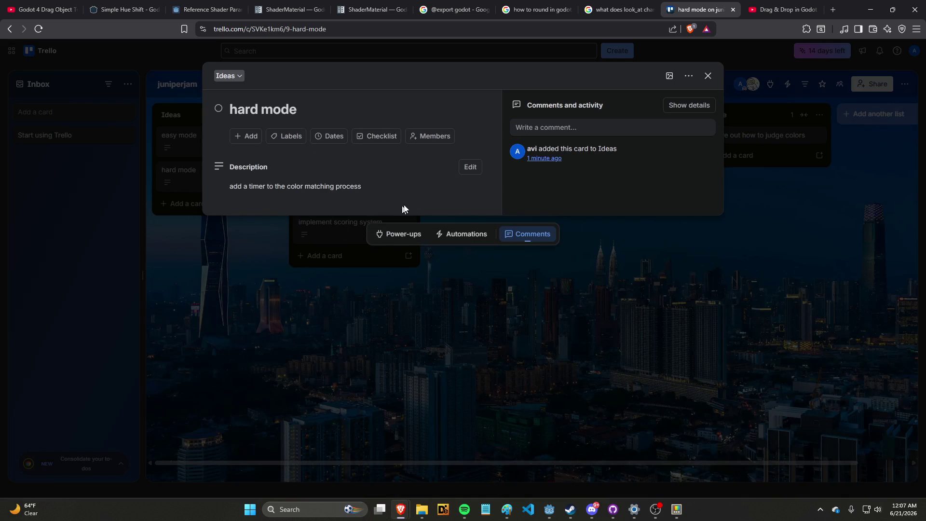
pyautogui.click(340, 188)
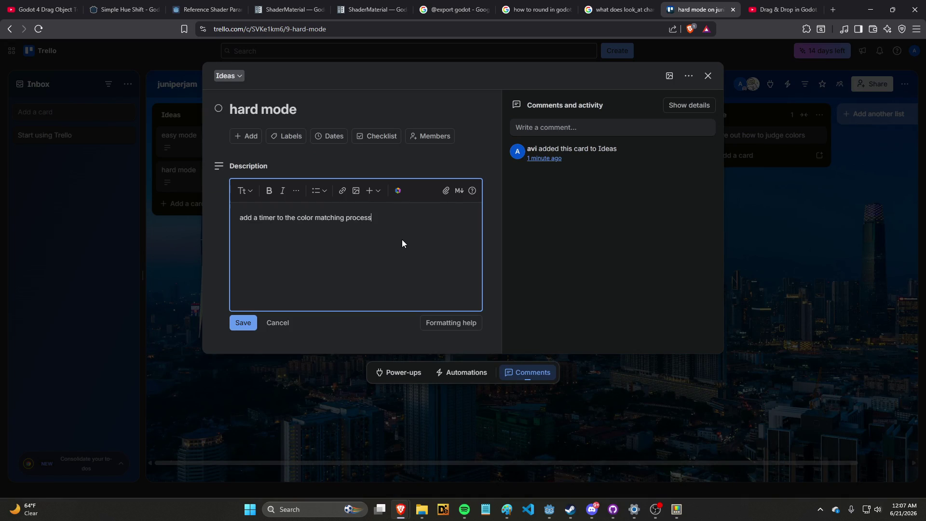
pyautogui.press('Return')
pyautogui.write('flickering')
pyautogui.write(' lights???')
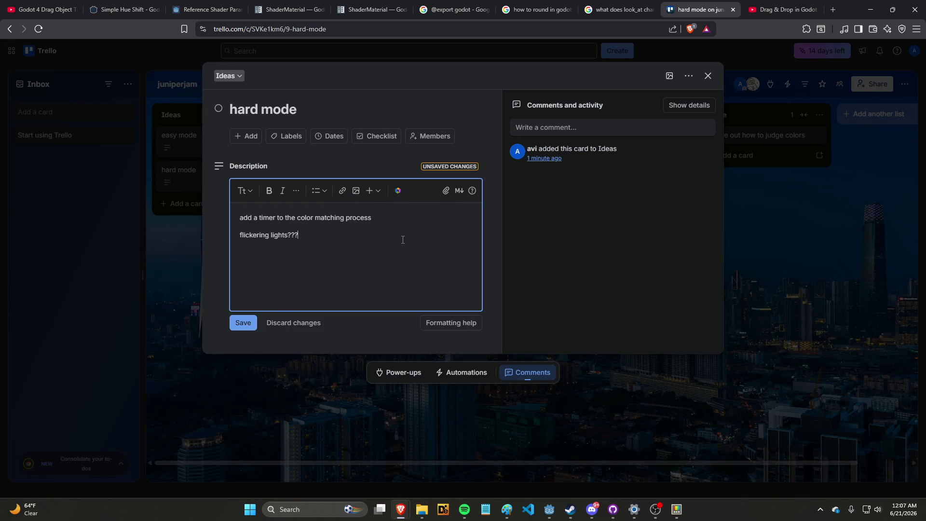
# Step: Prefix both description lines with '-' to make them bullets, and save
pyautogui.click(240, 219)
pyautogui.write('-')
pyautogui.click(240, 236)
pyautogui.write('-')
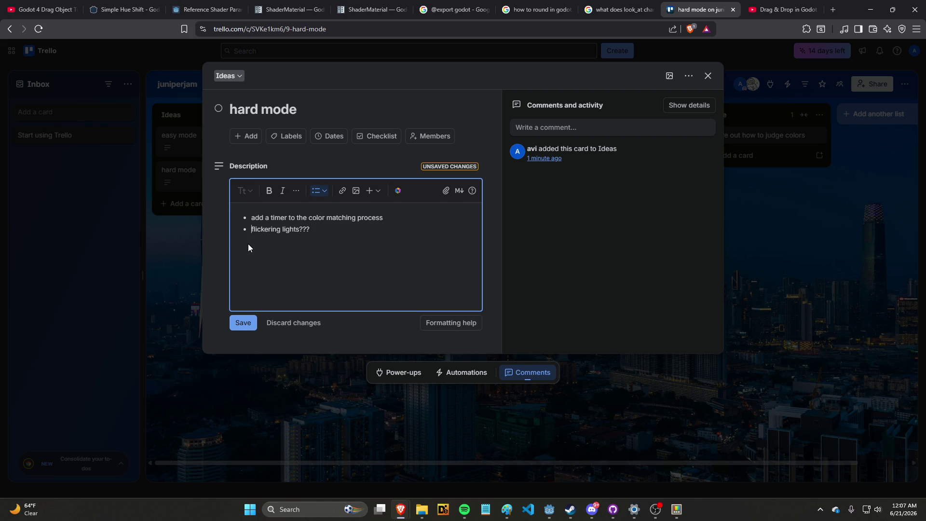
pyautogui.click(243, 323)
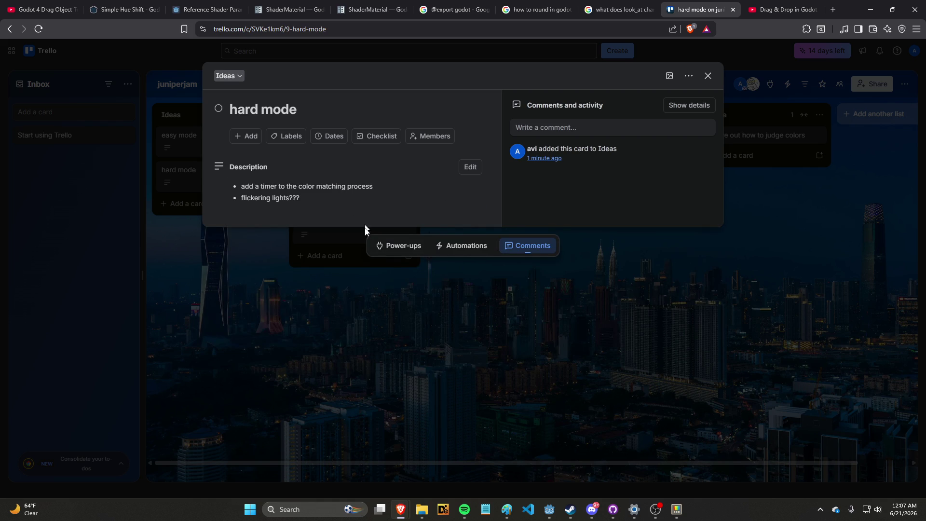
pyautogui.click(327, 297)
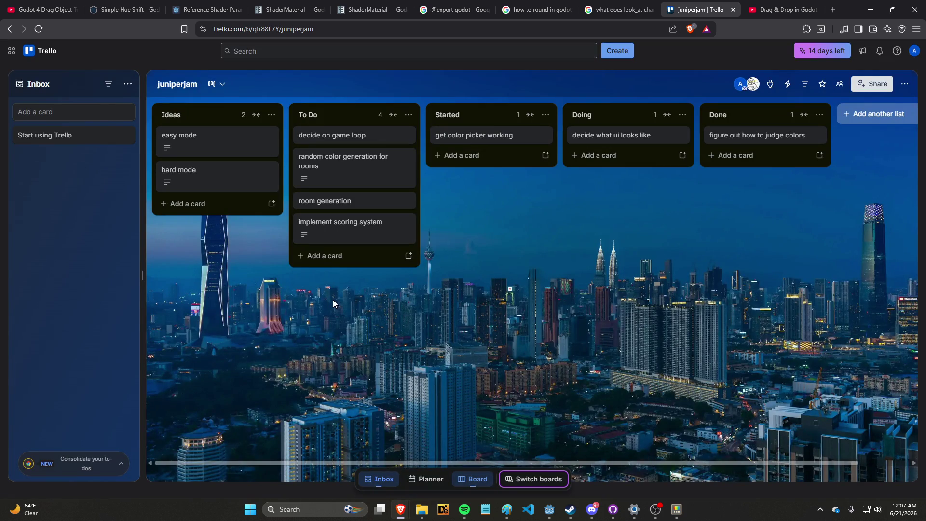
# Step: Replace 'randomly appear' with 'show up in different positions' in the room generation description
pyautogui.click(337, 202)
pyautogui.click(393, 195)
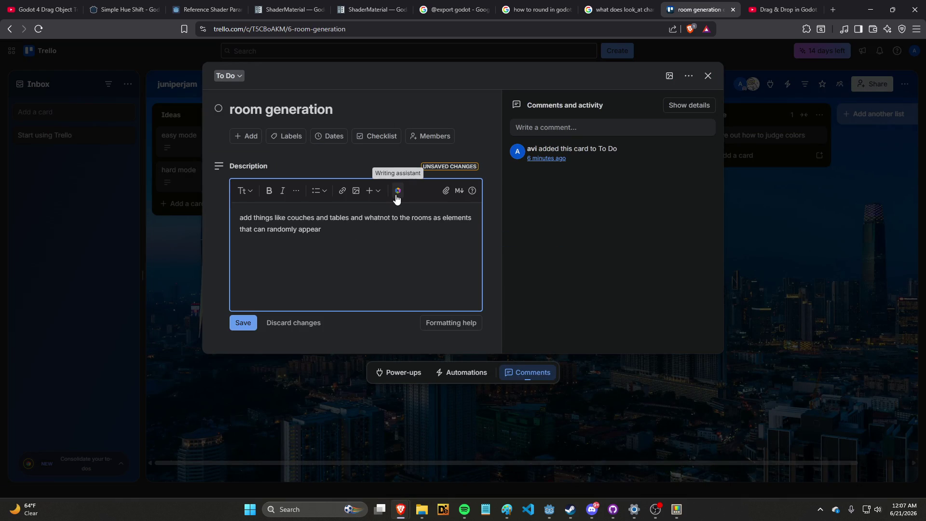
pyautogui.moveTo(322, 229); pyautogui.dragTo(272, 237)
pyautogui.write('show up in different')
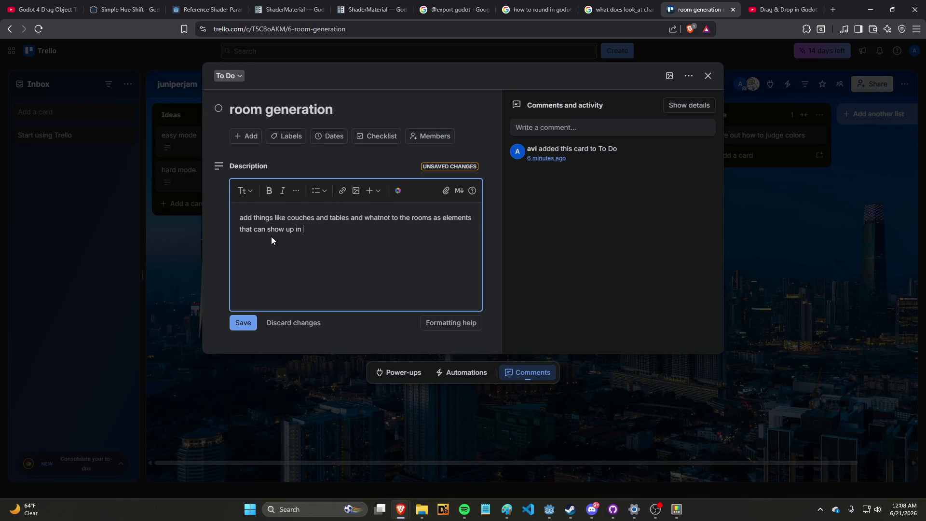
pyautogui.write('ions')
pyautogui.click(233, 321)
pyautogui.press('Escape')
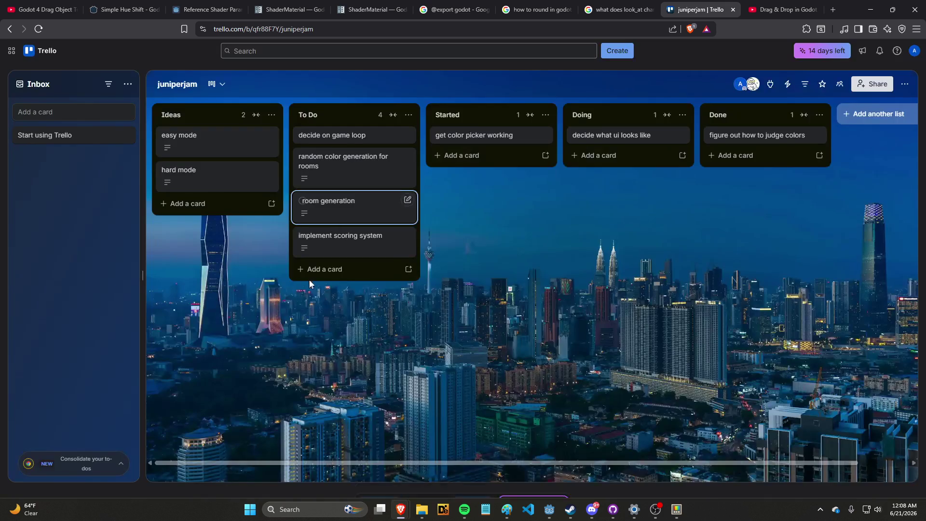
# Step: Add windows to the list of room elements and save the description
pyautogui.click(382, 203)
pyautogui.click(383, 202)
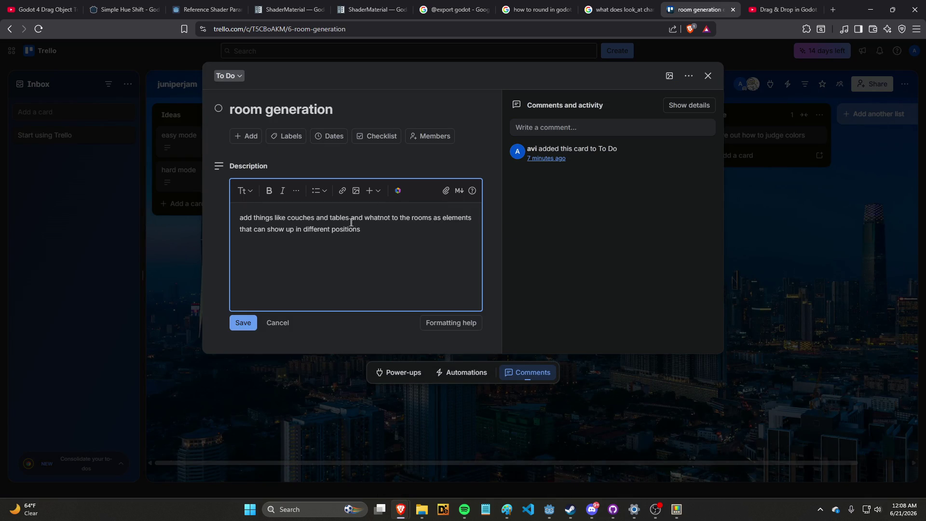
pyautogui.moveTo(316, 218); pyautogui.dragTo(329, 219)
pyautogui.press('BackSpace')
pyautogui.press('BackSpace')
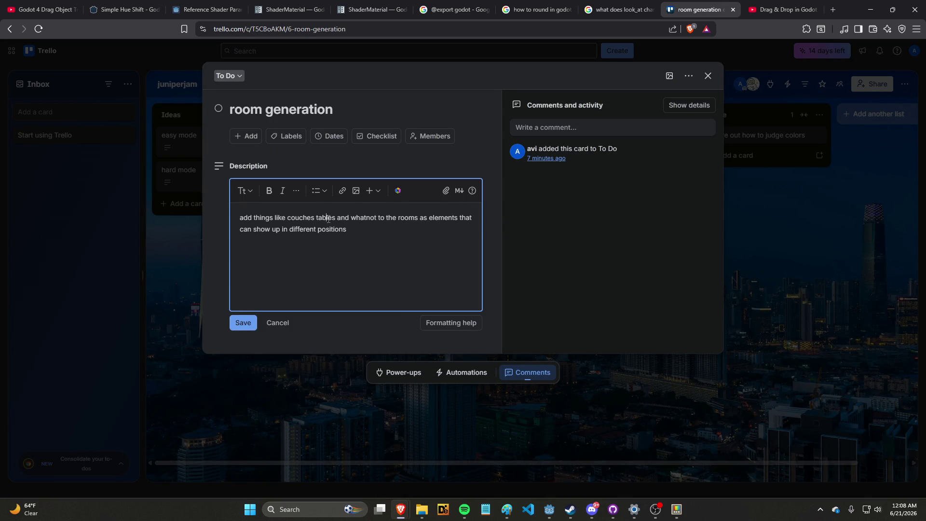
pyautogui.write('and windows and w')
pyautogui.click(249, 323)
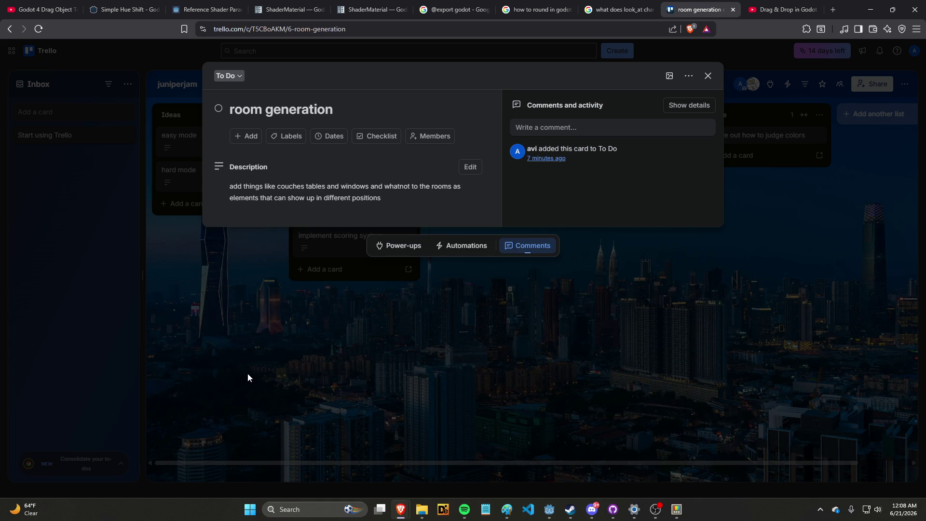
pyautogui.click(230, 329)
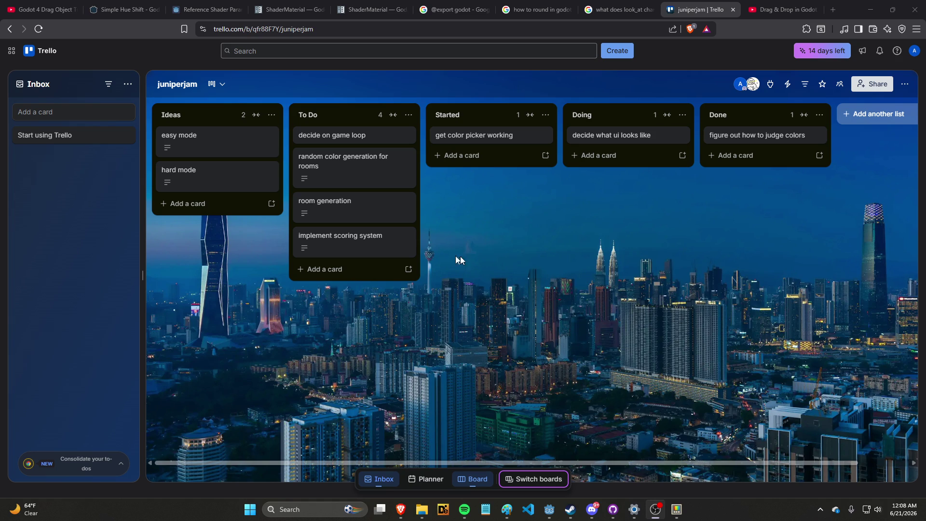
pyautogui.click(128, 84)
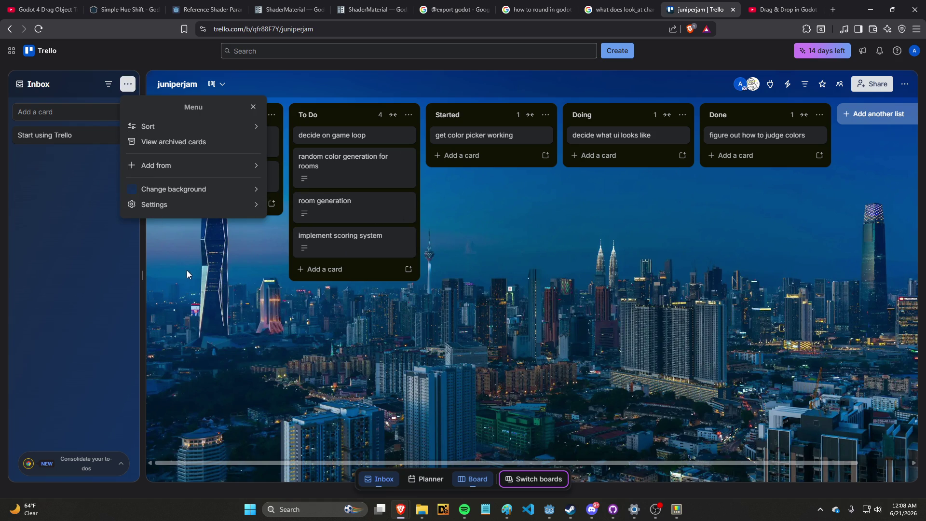
pyautogui.click(253, 108)
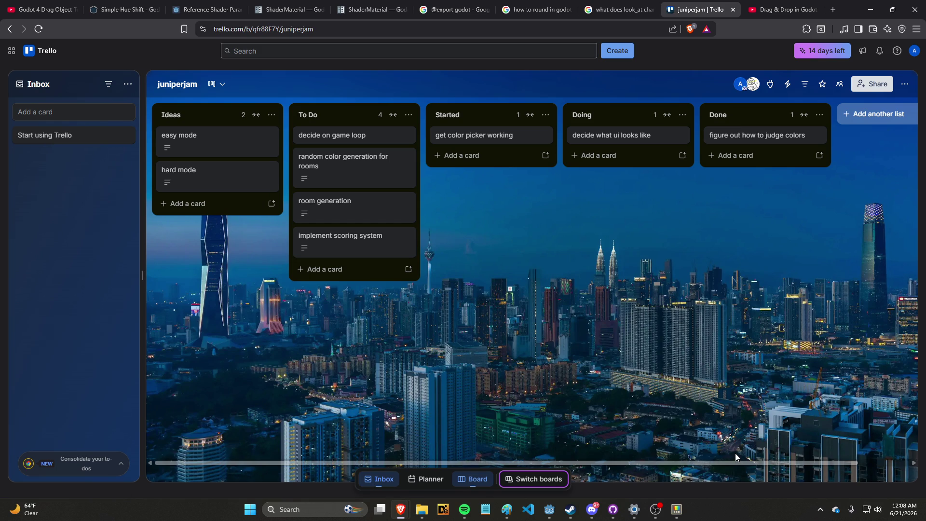
pyautogui.moveTo(588, 462)
pyautogui.mouseDown()
pyautogui.moveTo(622, 456)
pyautogui.moveTo(561, 438)
pyautogui.mouseUp()
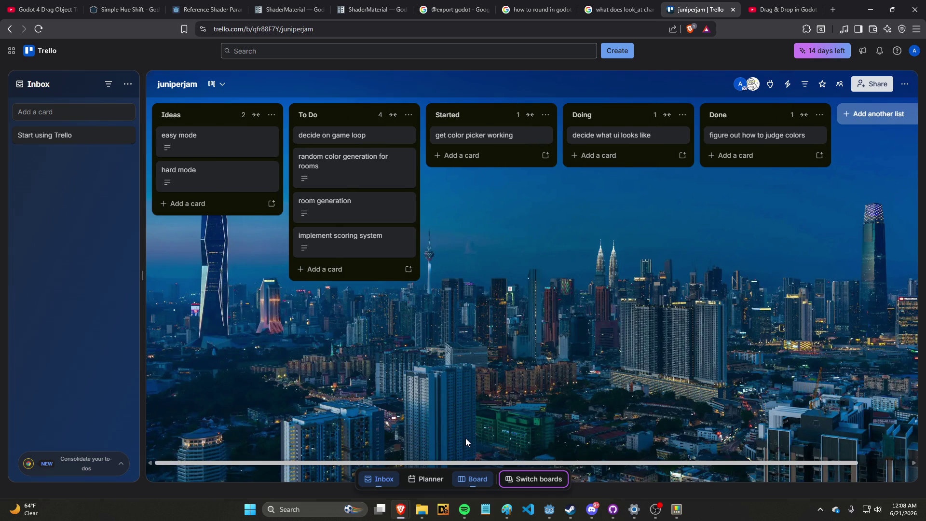